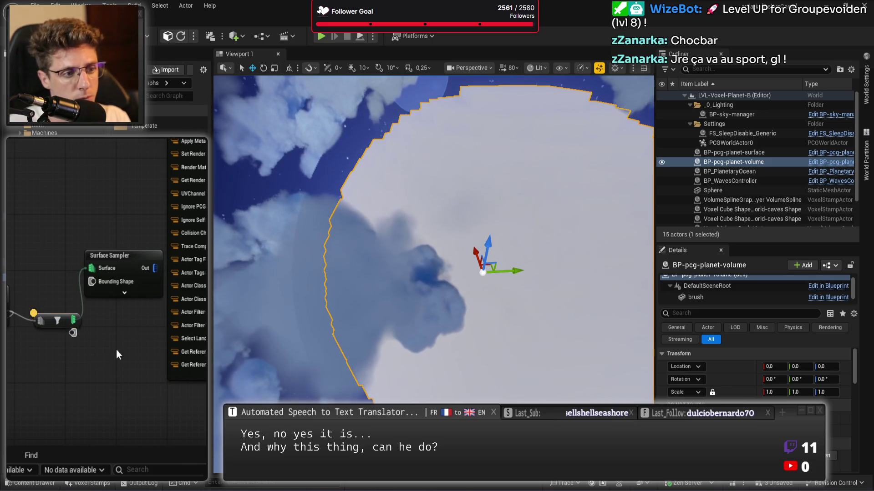
Pan the PCG graph, clear the selection, and save the pending changes
drag(51, 354, 20, 343)
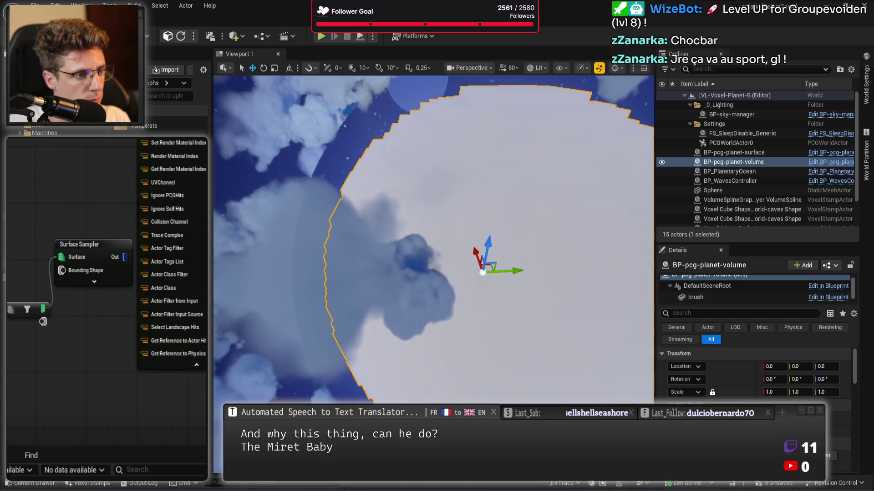
click(20, 367)
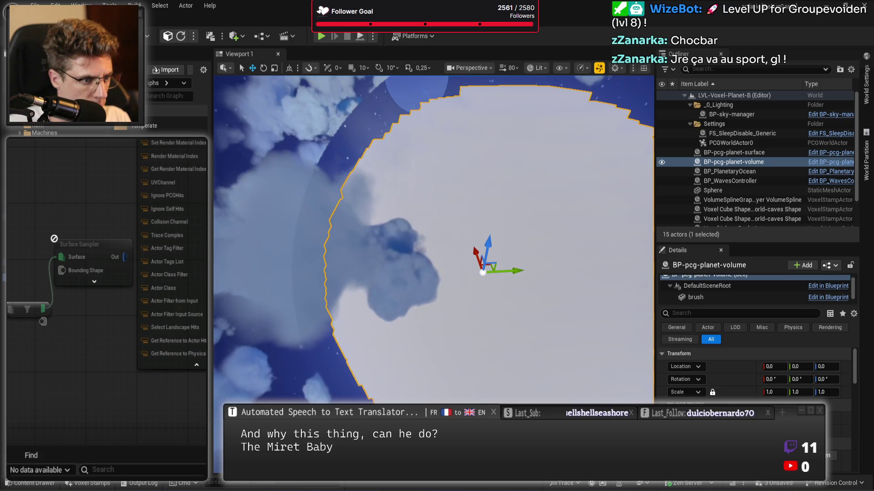
key(ctrl+s)
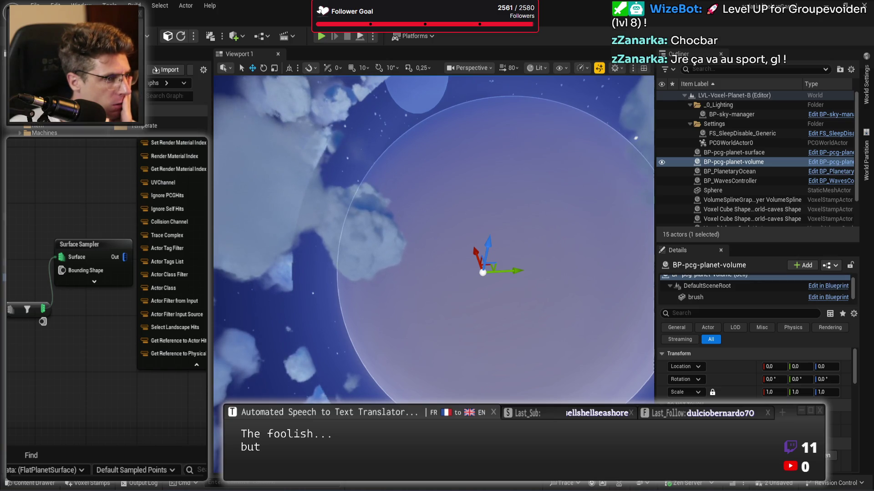
Move the filter node slightly up-left and reposition the Surface Sampler node up and left
click(22, 310)
mouse_move(25, 314)
mouse_down()
mouse_move(20, 290)
mouse_move(18, 306)
mouse_up()
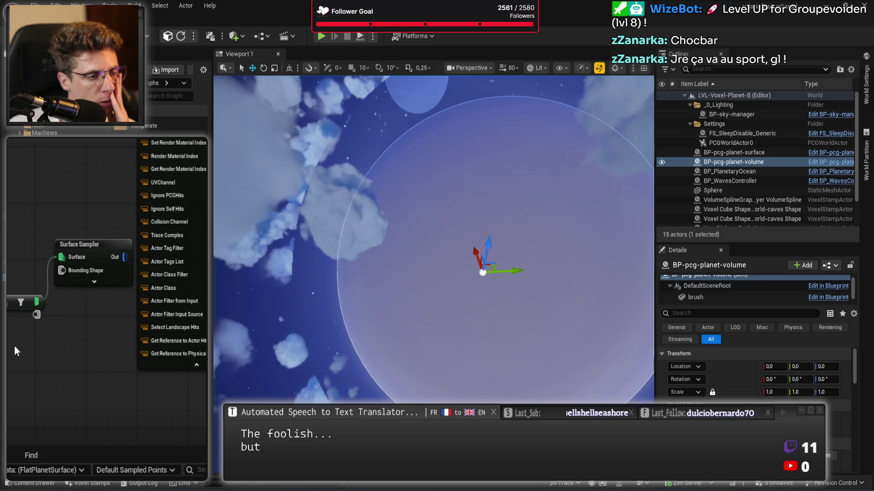
mouse_move(92, 325)
mouse_down()
mouse_move(19, 324)
mouse_move(88, 332)
mouse_move(81, 287)
mouse_up()
drag(91, 252, 96, 333)
drag(87, 291, 49, 198)
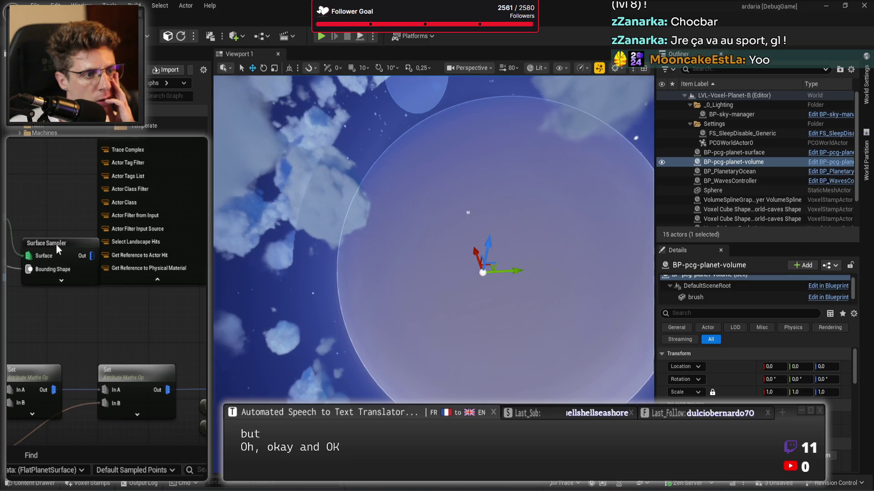
drag(56, 246, 50, 211)
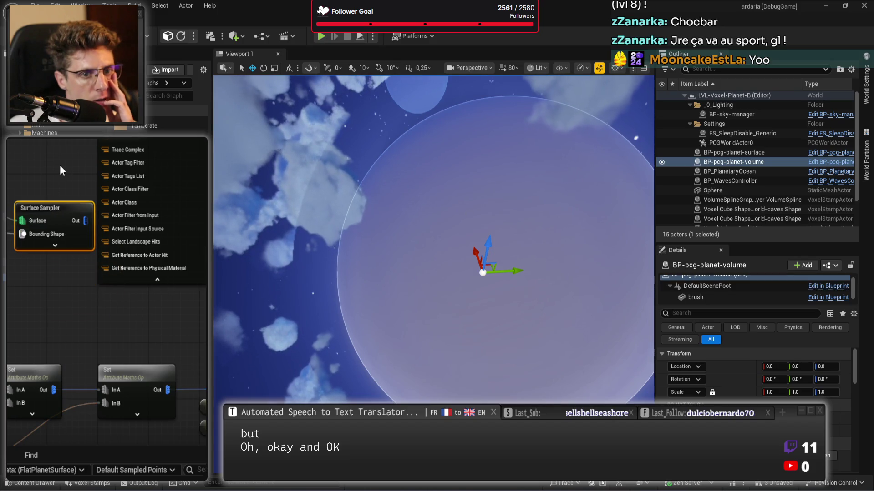
Delete the large pin-list node, then undo the deletion
drag(59, 165, 190, 383)
drag(145, 205, 105, 263)
key(Delete)
key(ctrl+z)
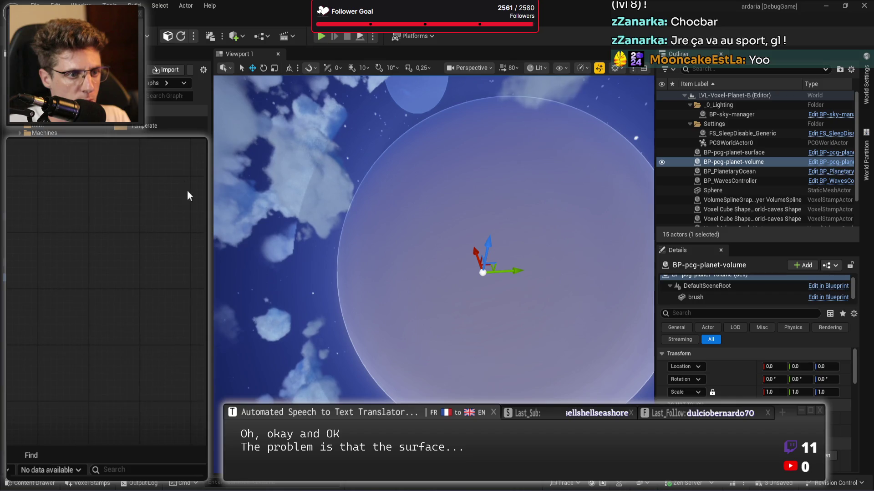
Disable the Surface Sampler together with its neighbouring nodes
drag(166, 229, 54, 289)
mouse_move(107, 291)
mouse_down()
mouse_move(132, 216)
mouse_move(54, 205)
mouse_up()
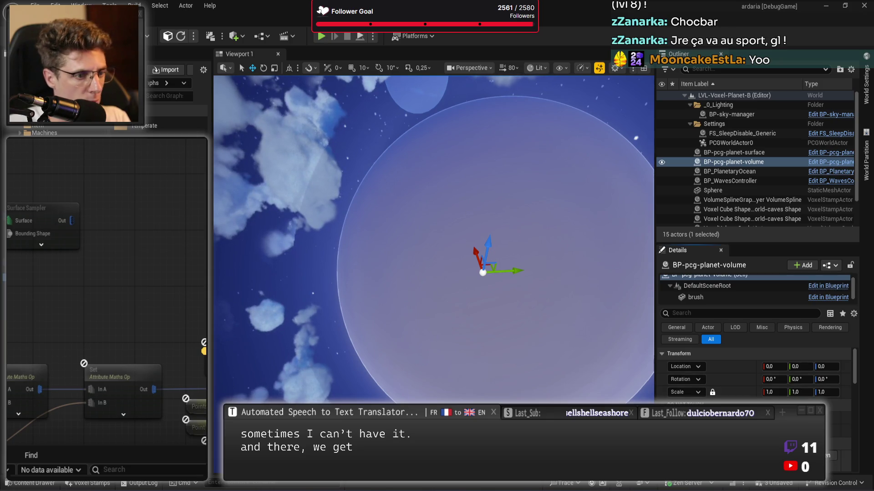
drag(38, 295, 141, 304)
drag(11, 182, 168, 252)
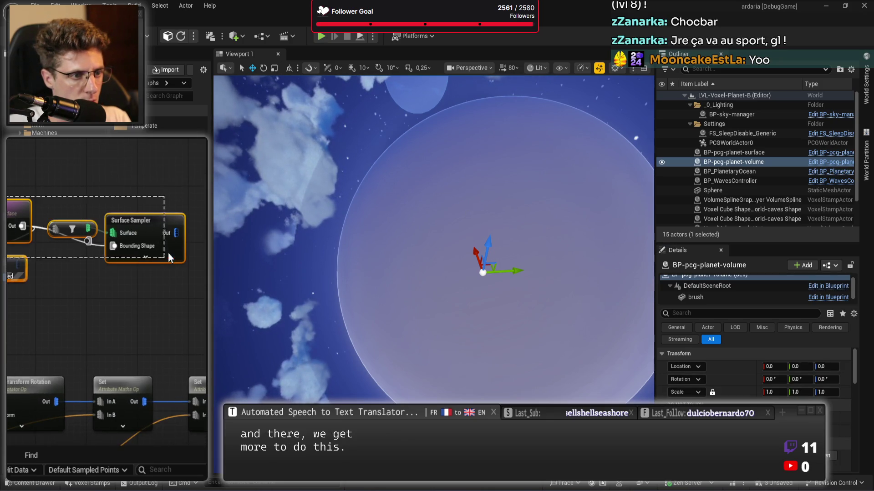
key(e)
Turn on debug display for the Flat node and shift it left and down
mouse_move(27, 182)
mouse_down()
mouse_move(108, 316)
mouse_move(130, 287)
mouse_up()
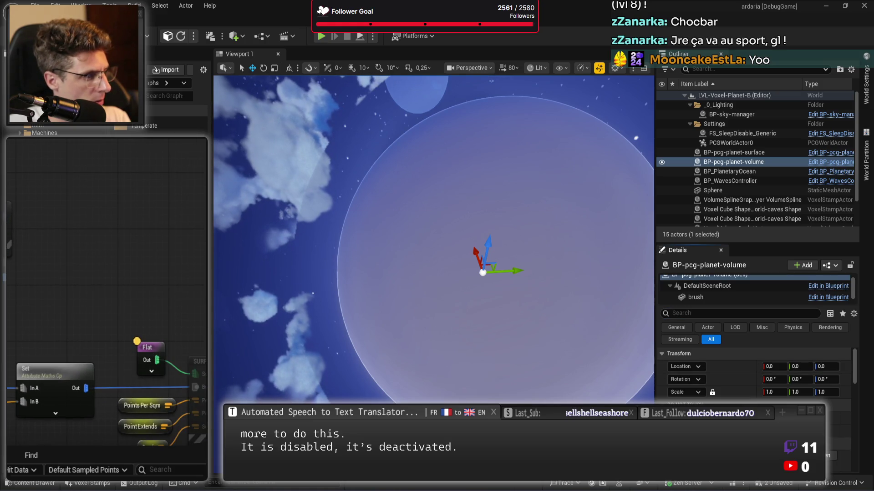
scroll(62, 288, up, 2)
click(59, 300)
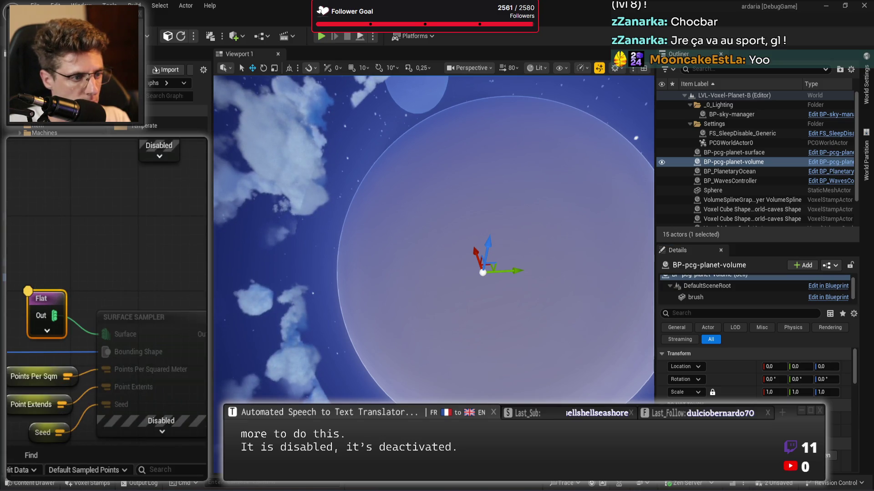
key(a)
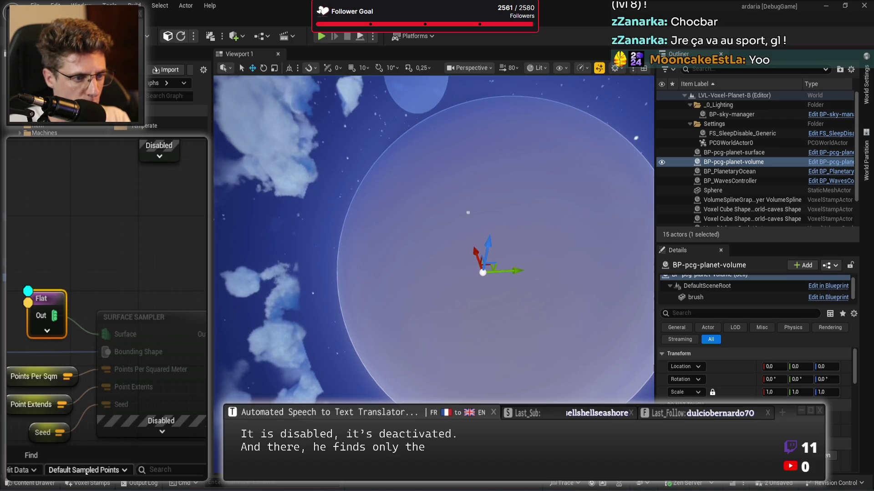
mouse_move(47, 305)
mouse_down()
mouse_move(15, 323)
mouse_move(32, 286)
mouse_up()
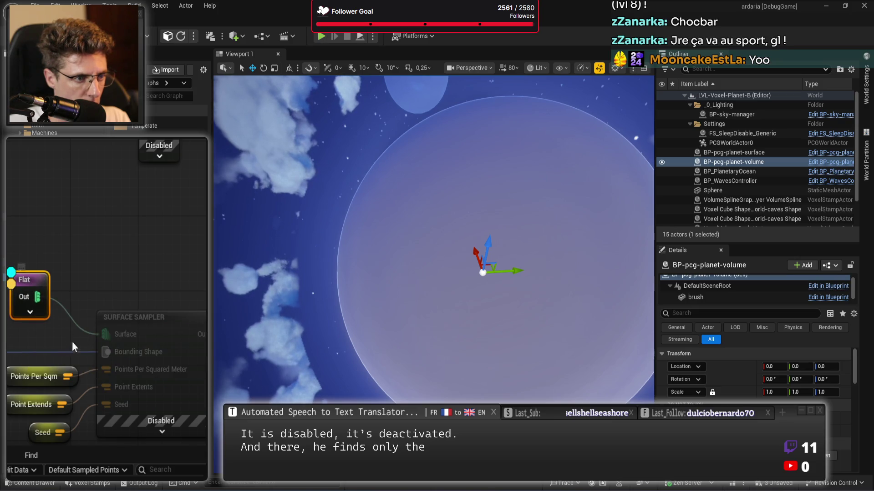
click(79, 256)
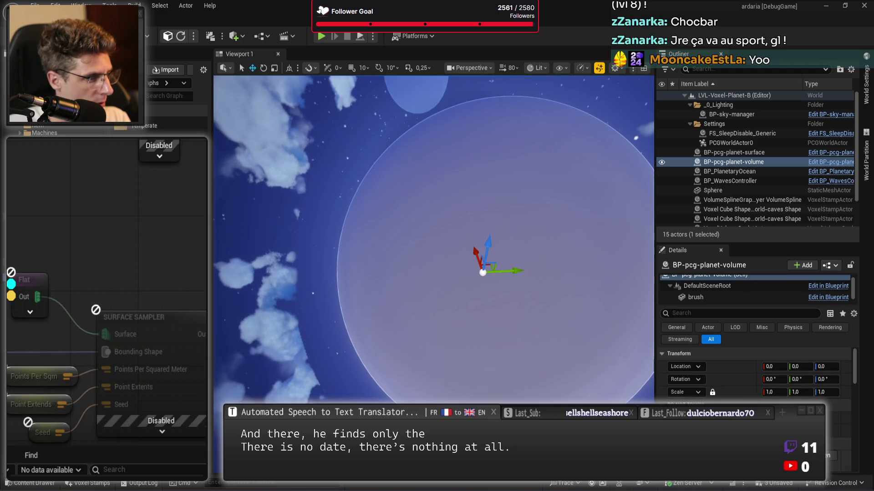
click(14, 300)
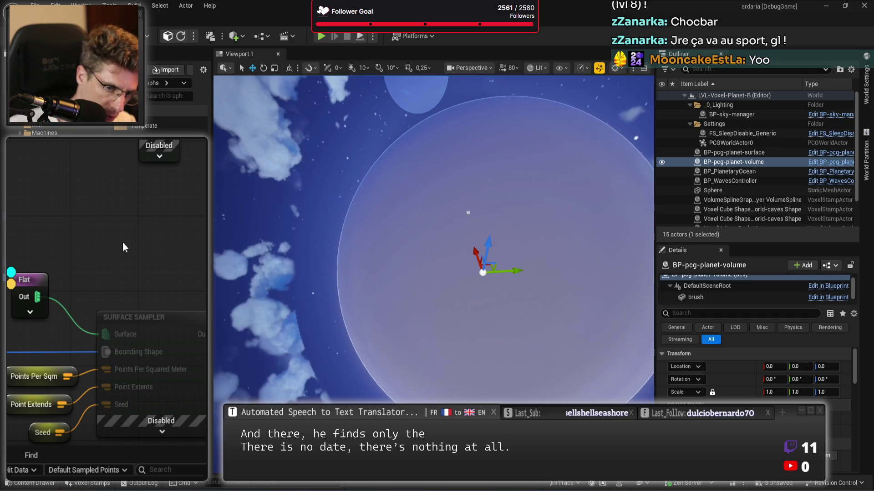
Re-enable the Surface Sampler node
drag(77, 263, 120, 209)
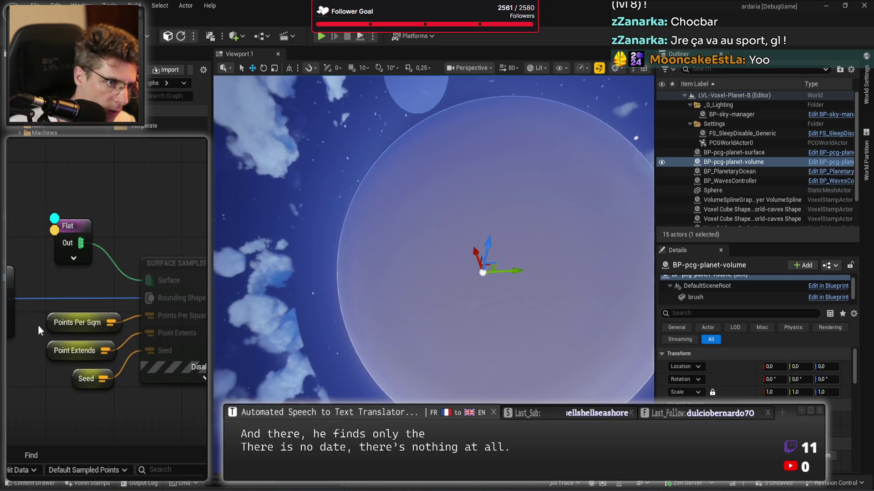
click(179, 264)
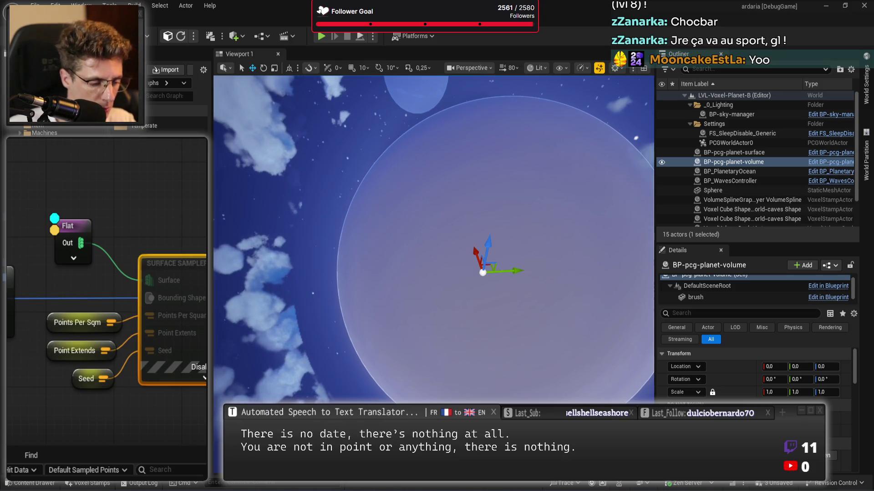
key(e)
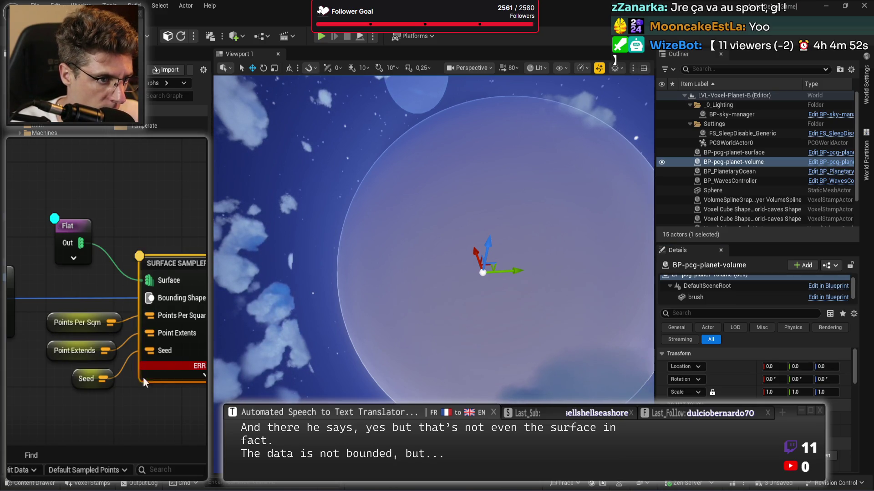
View the Surface Sampler's data, then inspect the Flat node to list Default Sampled Points
click(139, 256)
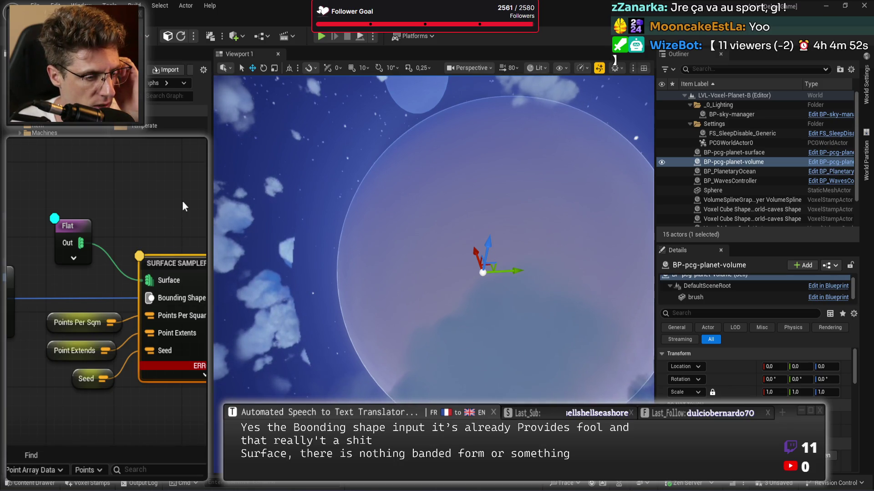
click(68, 228)
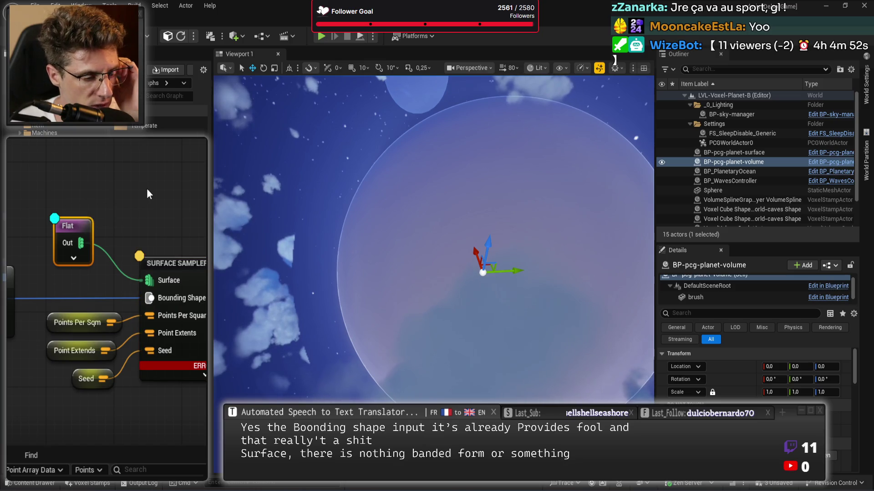
key(a)
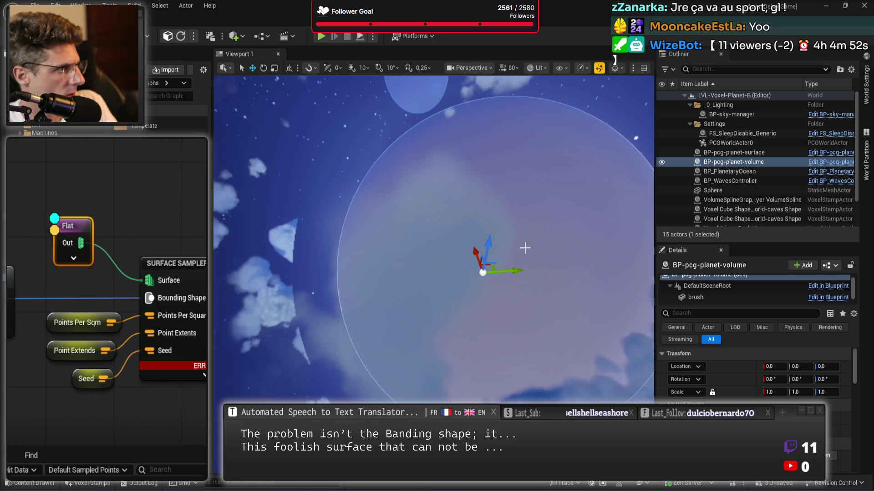
mouse_move(543, 200)
mouse_down()
mouse_move(542, 150)
mouse_move(541, 182)
mouse_move(527, 166)
mouse_up()
Set the BP-pcg-planet-volume brush to a uniform scale of 51000
click(734, 152)
click(747, 162)
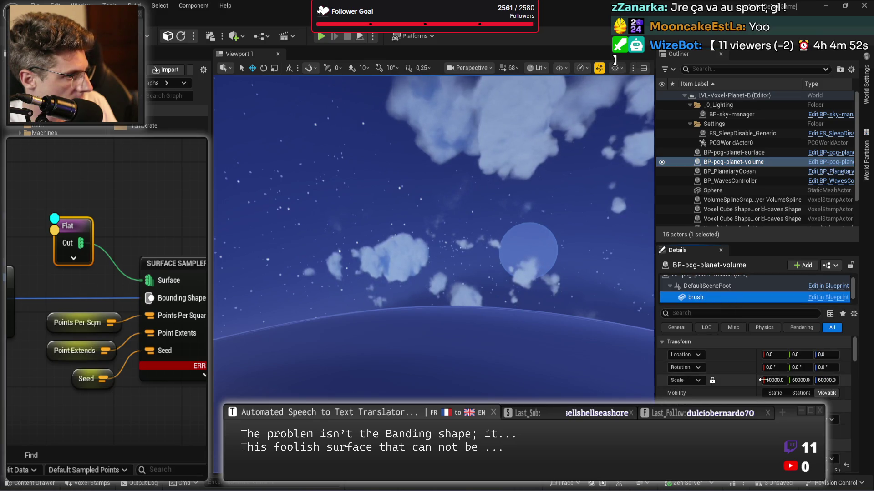
click(775, 380)
text(51000)
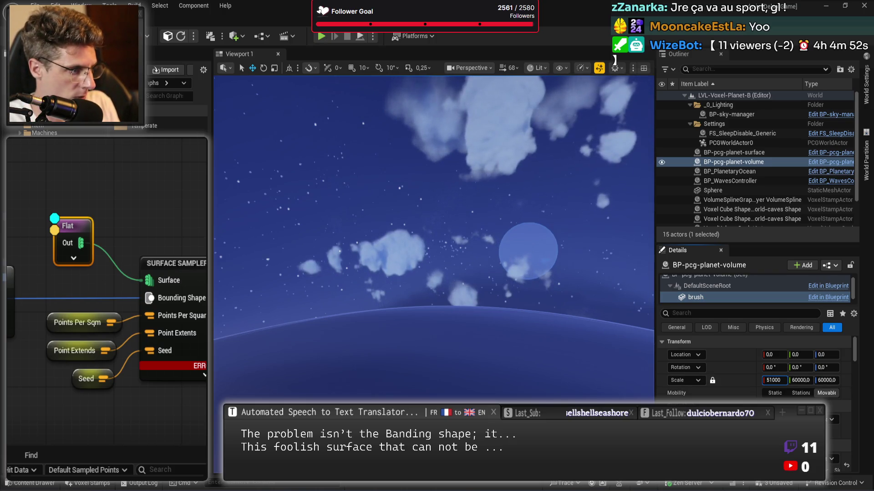
key(Return)
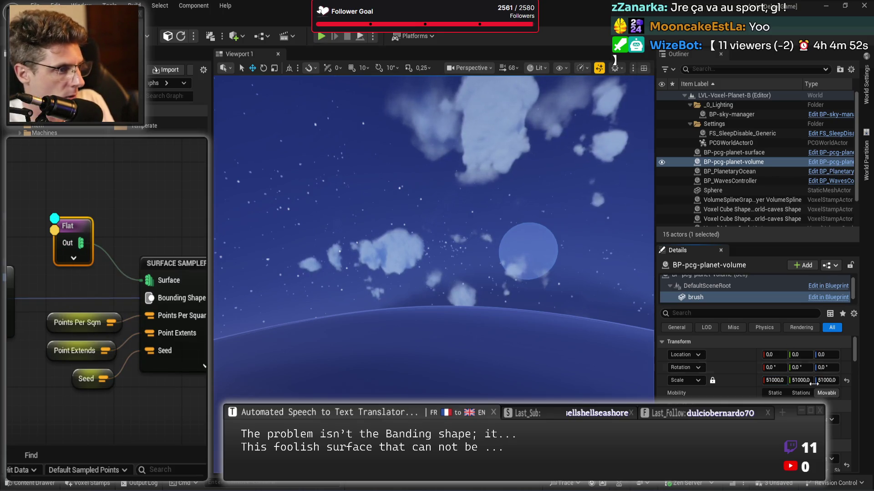
Review the volume actor, brush component and PCG component settings in Details
click(718, 280)
scroll(746, 335, down, 1)
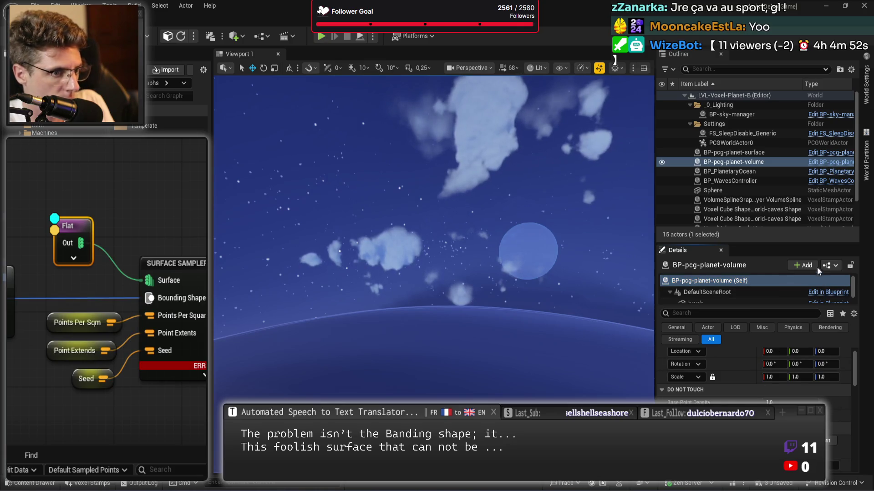
scroll(737, 289, down, 1)
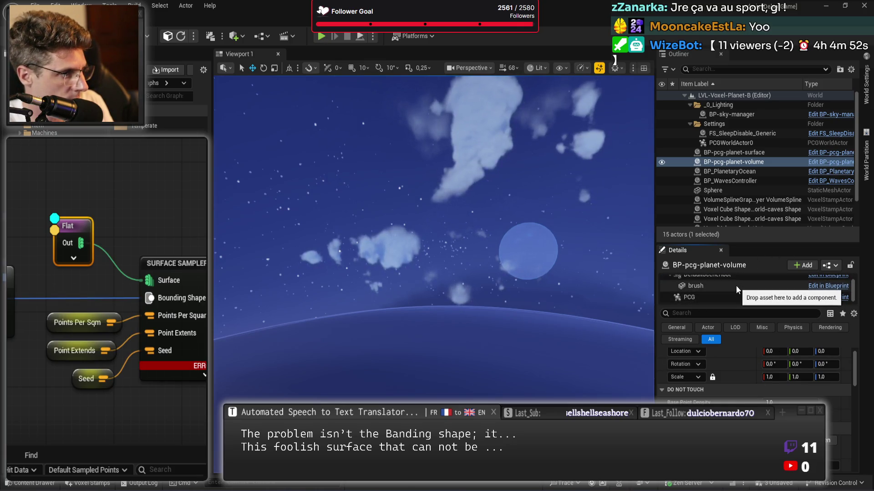
click(737, 287)
scroll(746, 364, down, 5)
scroll(728, 342, down, 3)
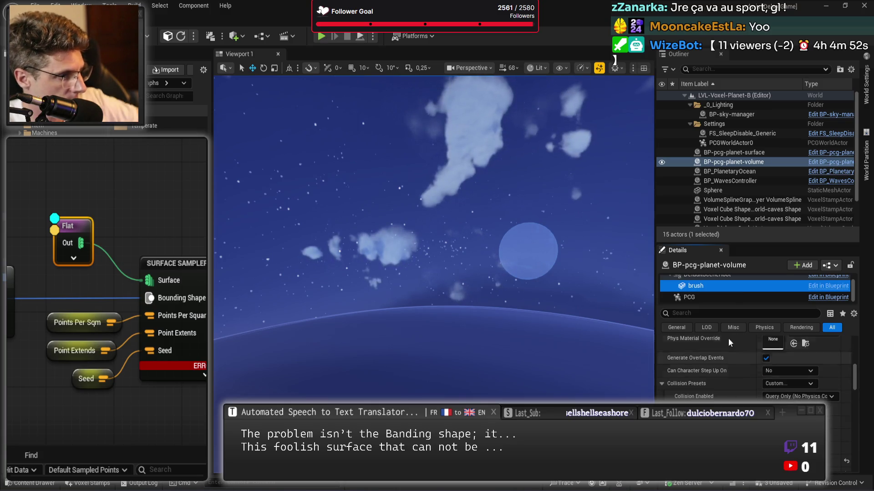
click(730, 302)
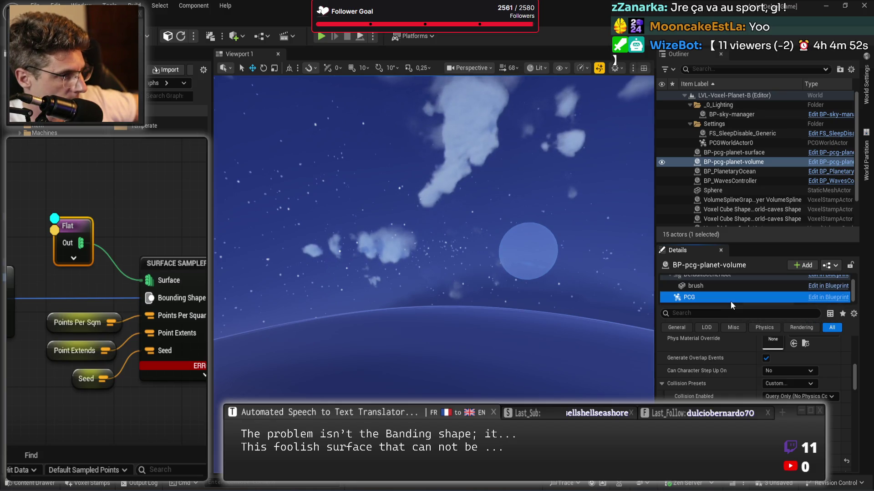
scroll(751, 364, down, 3)
scroll(755, 364, down, 5)
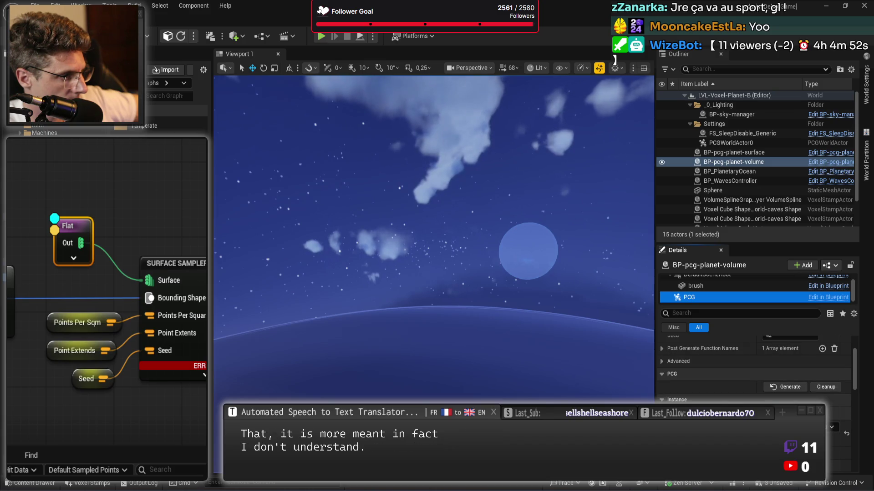
scroll(756, 364, down, 3)
scroll(756, 364, up, 5)
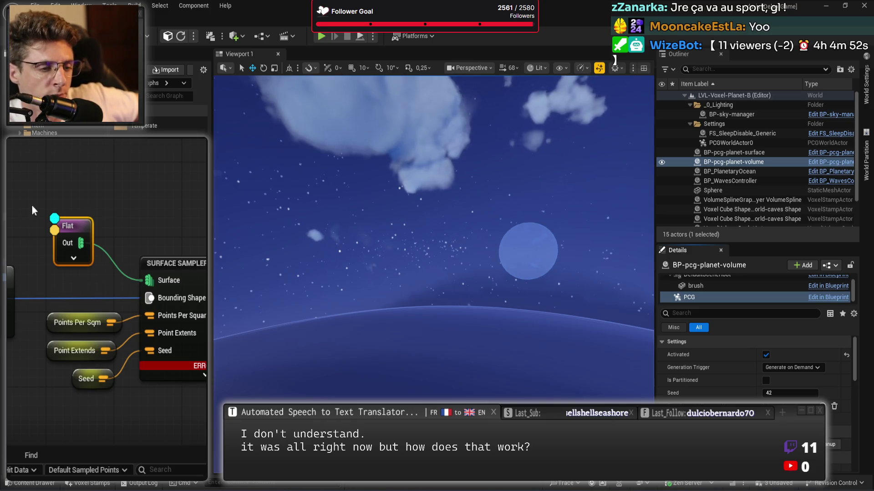
Nudge the Flat node slightly down and right toward the Surface Sampler
drag(90, 220, 106, 230)
click(138, 213)
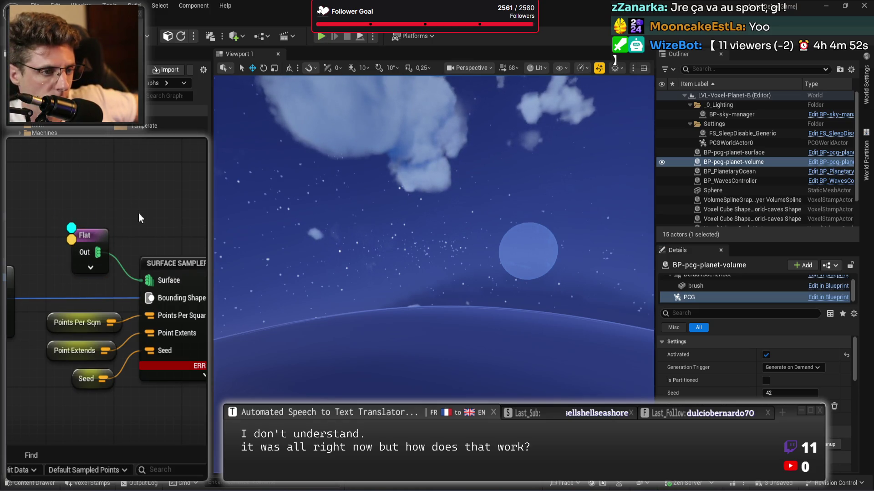
scroll(150, 201, down, 6)
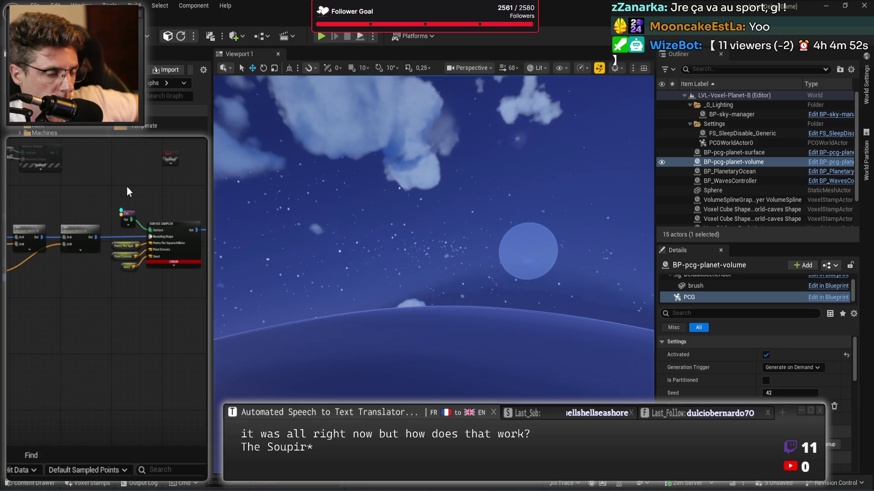
click(233, 37)
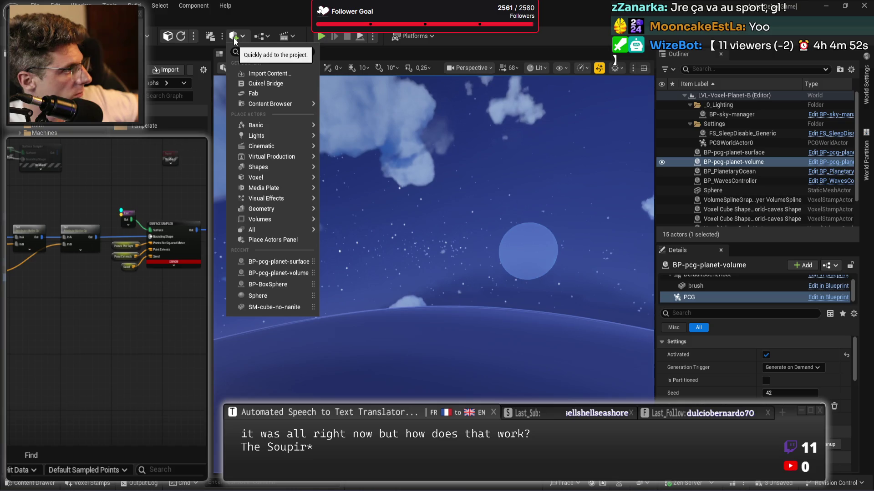
Place a PCG Volume via a 'pcg' search, reset its location, and scale it to 51000 uniformly
text(pcg)
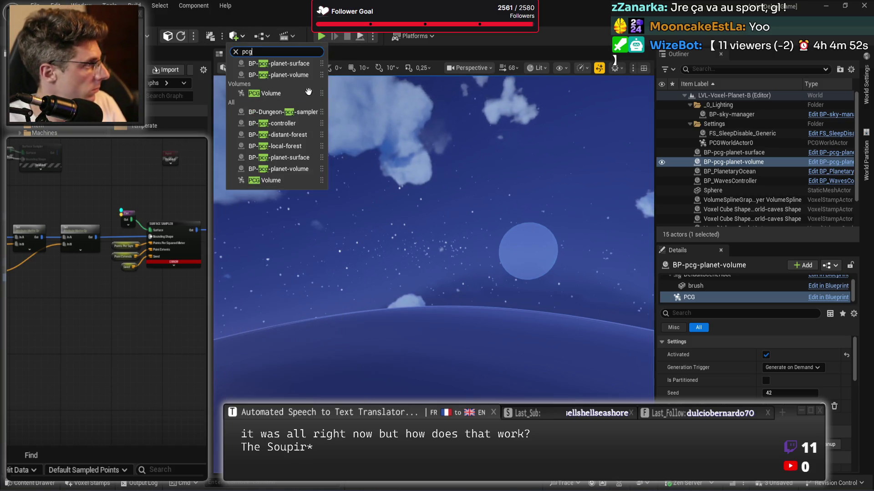
click(276, 168)
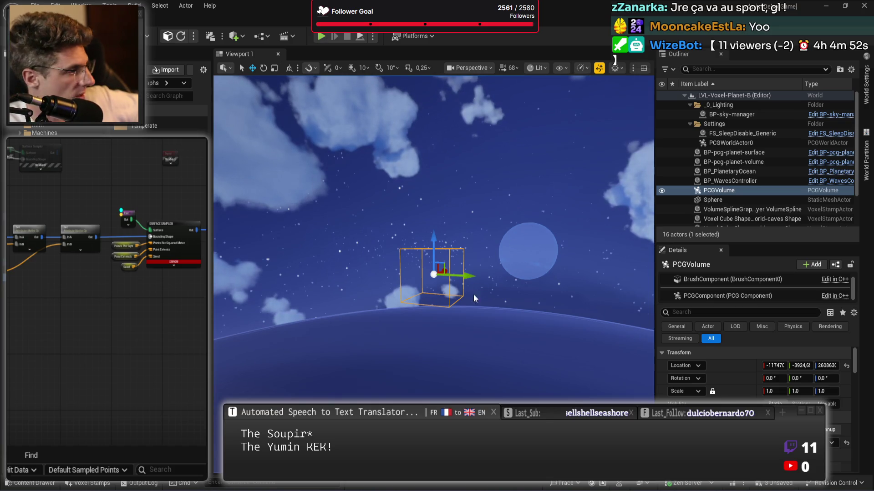
click(846, 366)
click(774, 392)
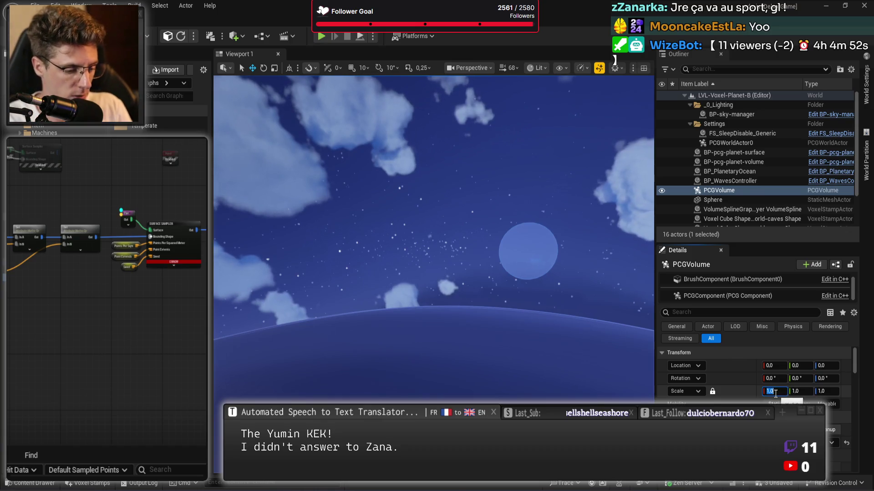
text(51000)
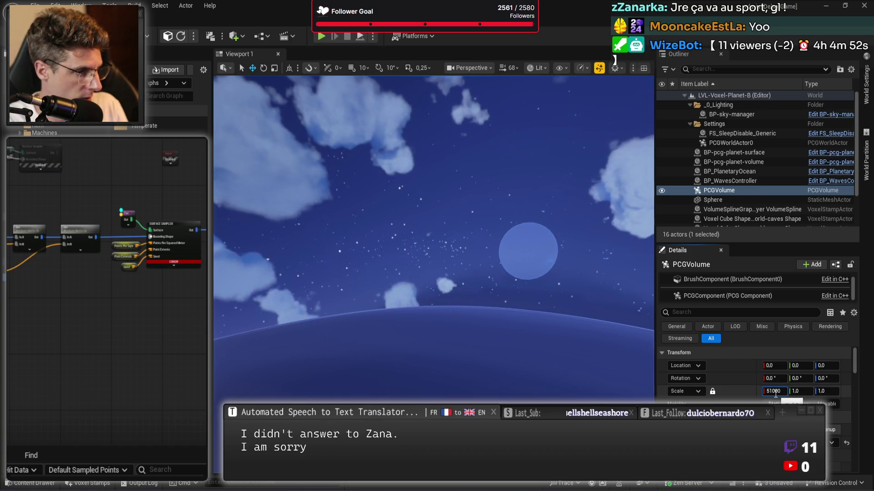
key(Return)
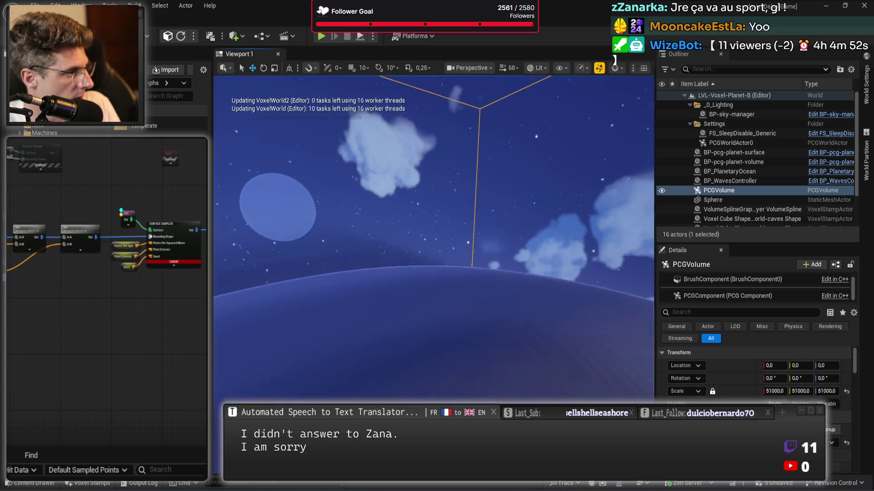
scroll(690, 384, down, 5)
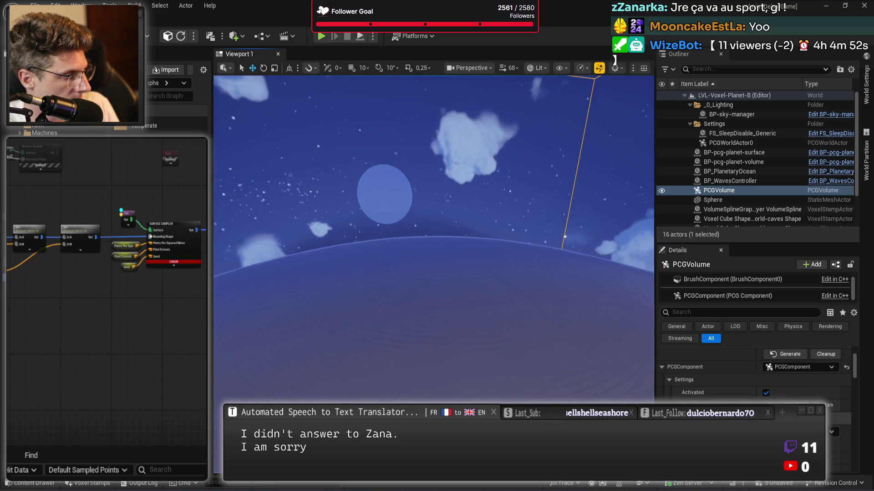
scroll(691, 383, down, 2)
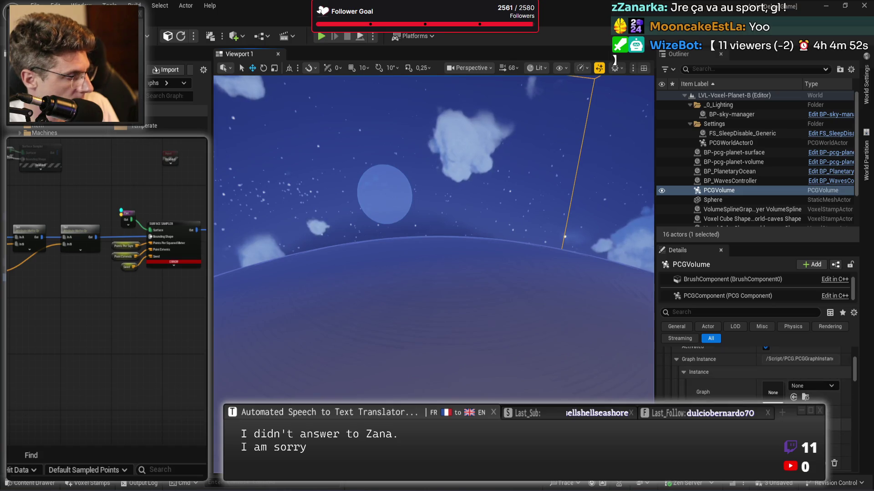
scroll(166, 193, up, 3)
click(75, 240)
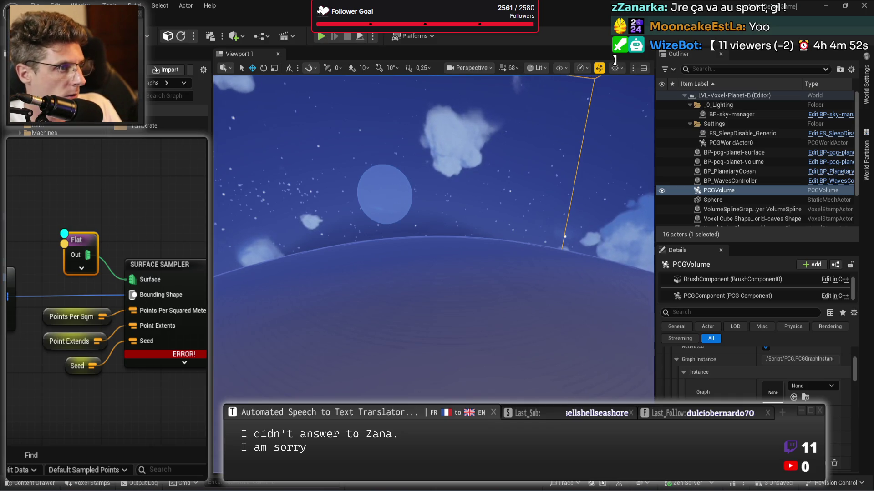
Assign the PCG-sphere-2d graph and enable Bounding Shape and Points Per Sqm (1.0) overrides
click(793, 398)
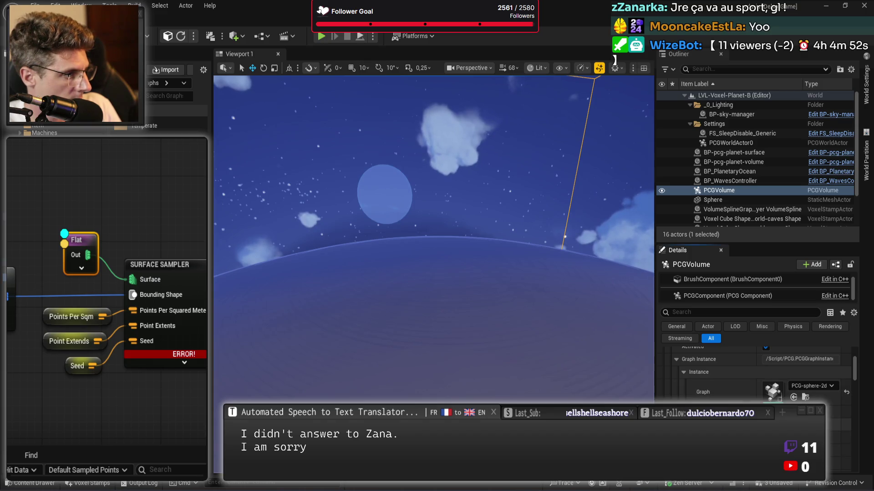
scroll(706, 385, down, 2)
click(706, 393)
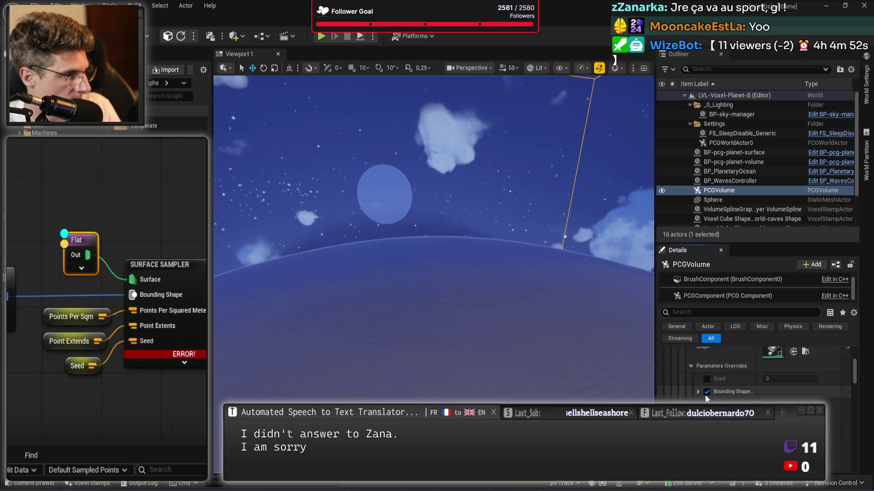
click(698, 392)
scroll(750, 378, down, 2)
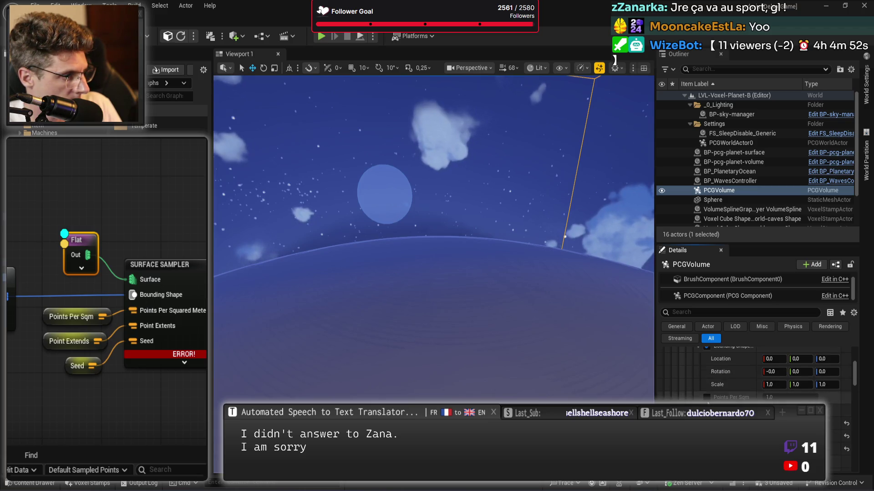
click(706, 398)
click(785, 397)
key(Return)
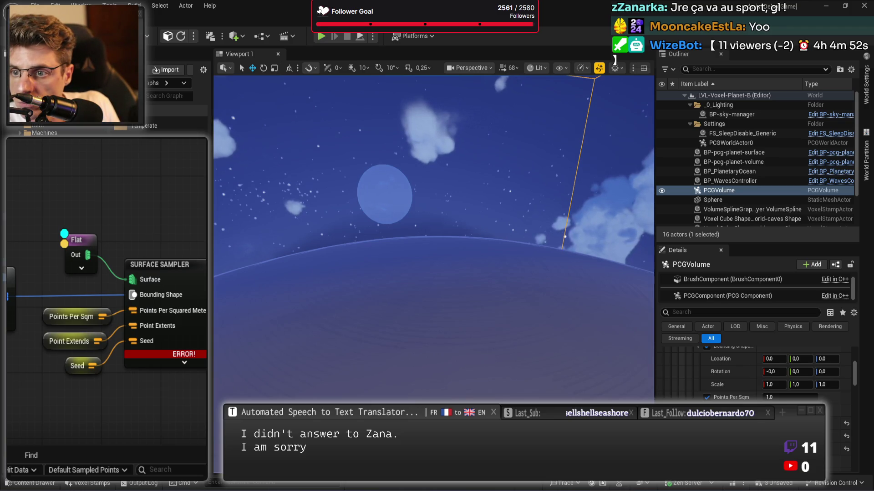
Set the bounding shape's Z location to 2500000 and its scale to 1000
click(826, 359)
text(2)
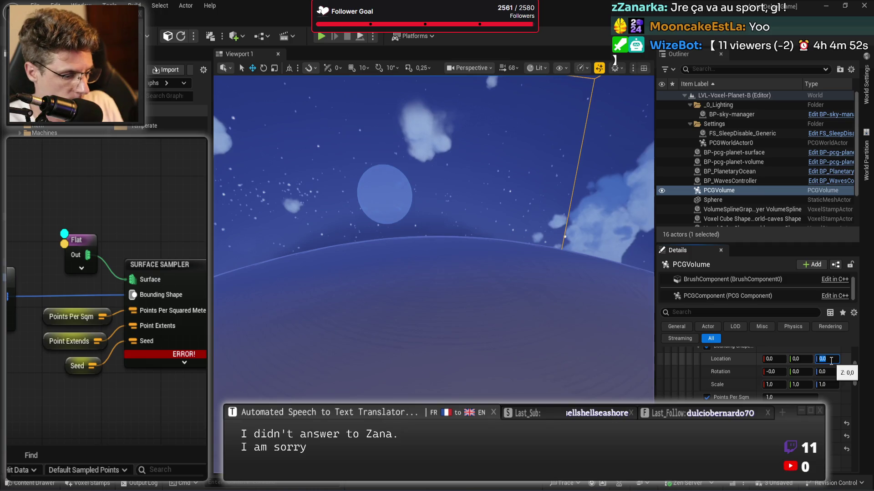
text(500000)
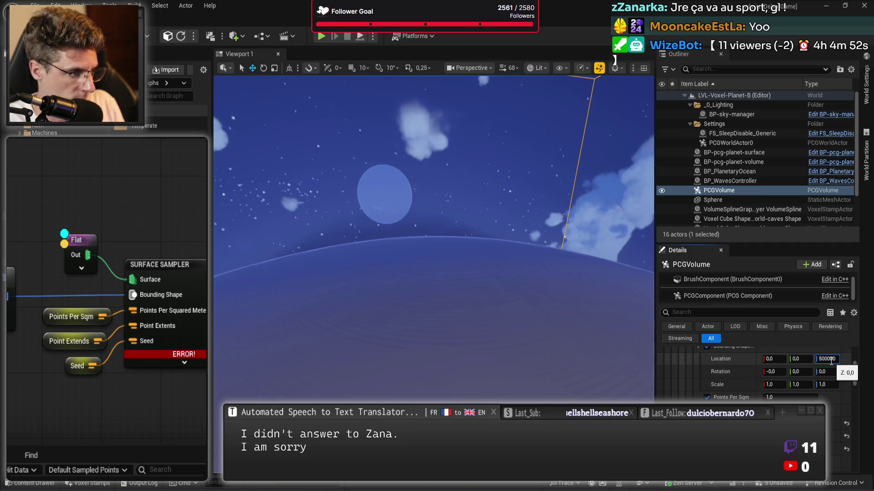
key(Tab)
key(Tab)
key(Tab)
key(Tab)
text(4)
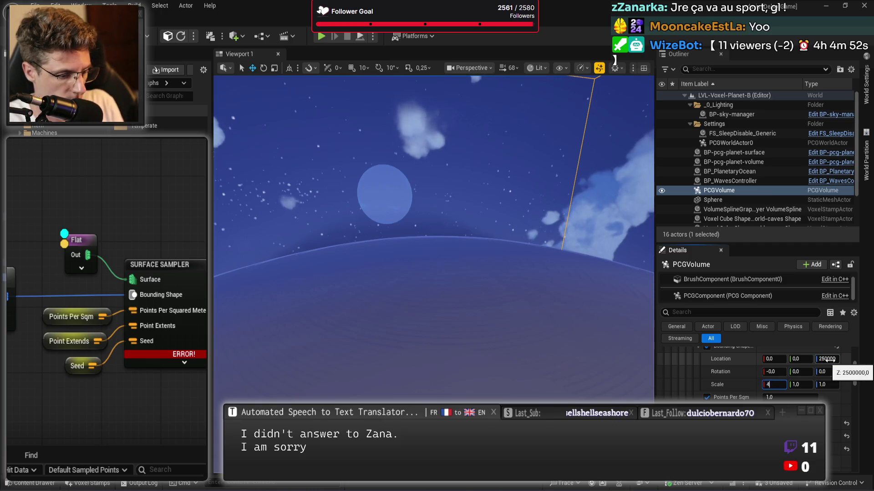
key(BackSpace)
text(00)
key(Tab)
key(Tab)
text(10)
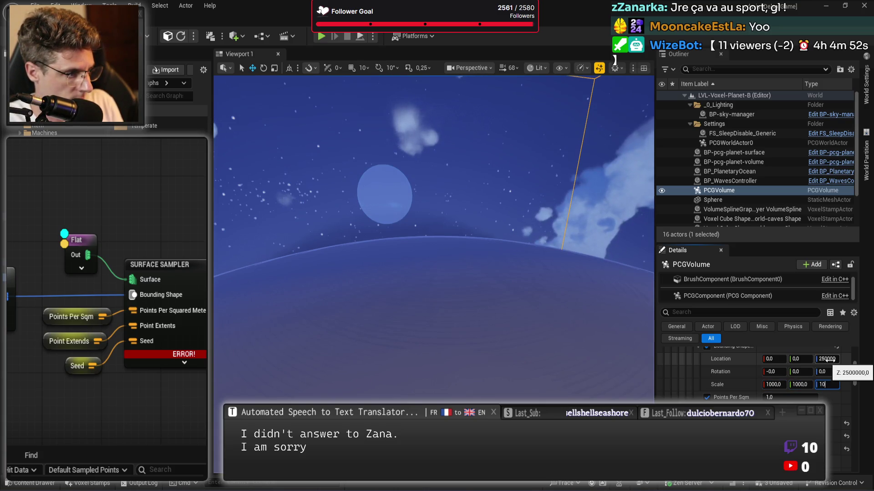
text(0)
key(Return)
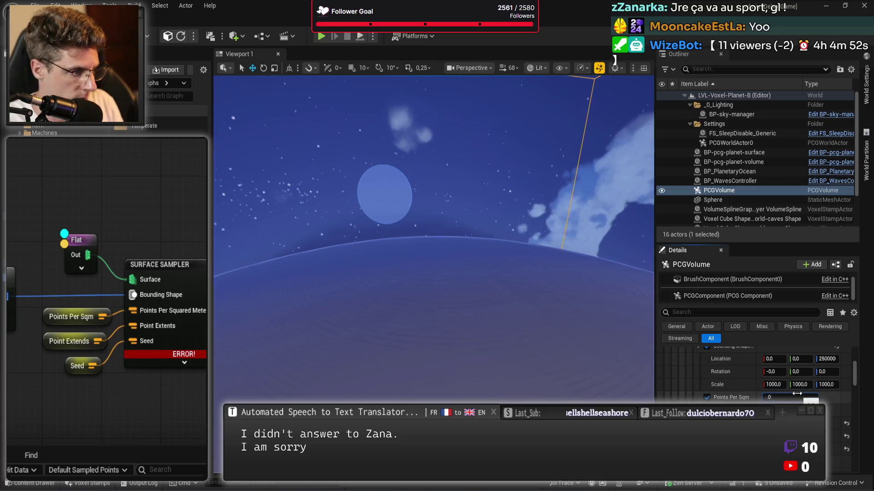
scroll(797, 394, down, 5)
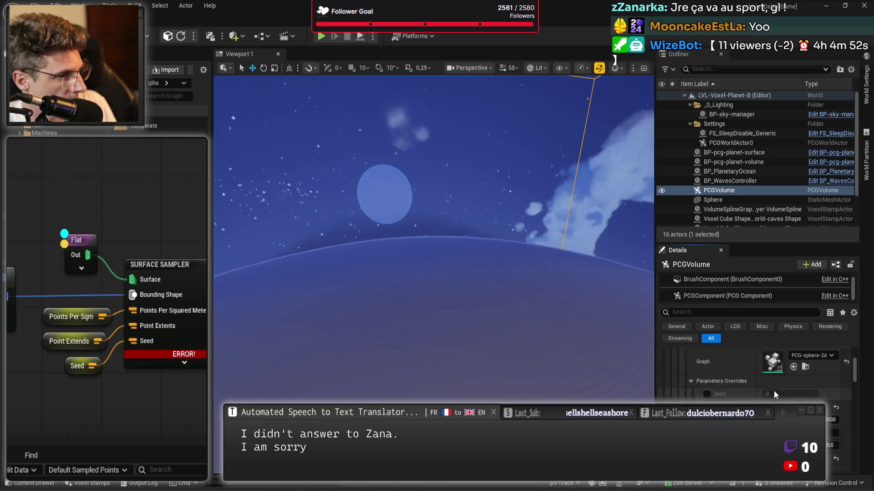
Regenerate the volume's PCG content and set its scale to 100 on all axes
click(784, 369)
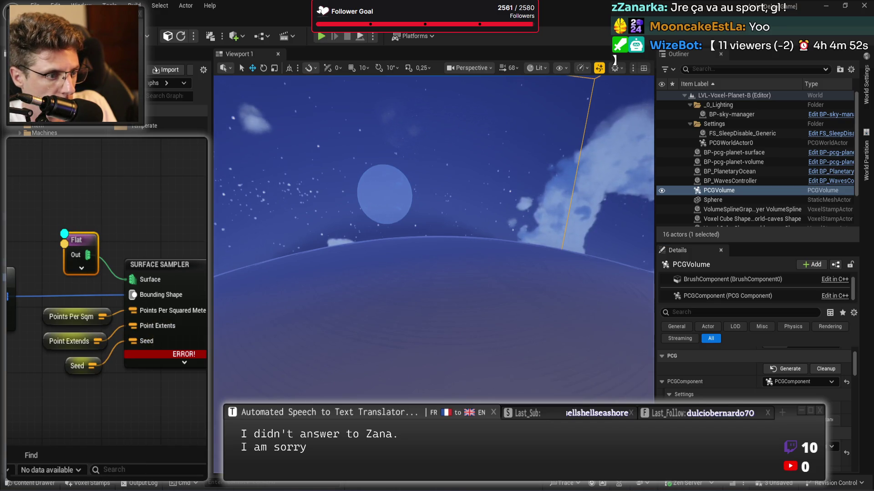
scroll(636, 318, down, 3)
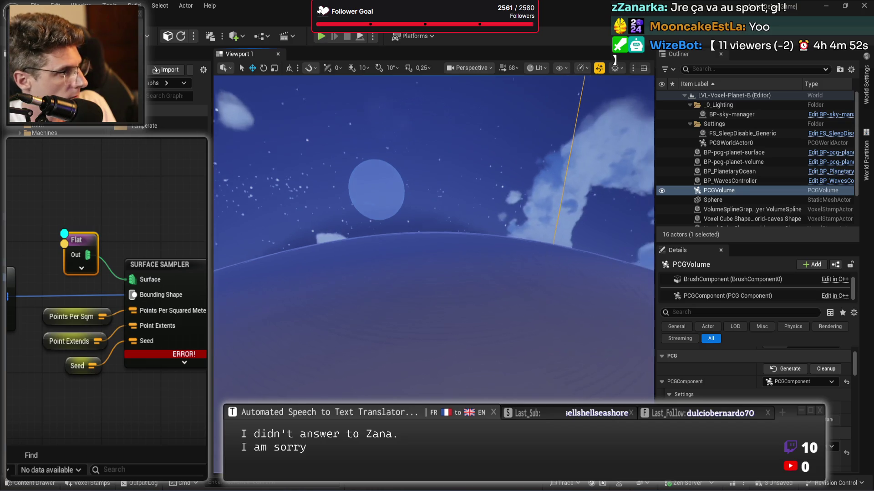
scroll(755, 364, up, 5)
click(775, 391)
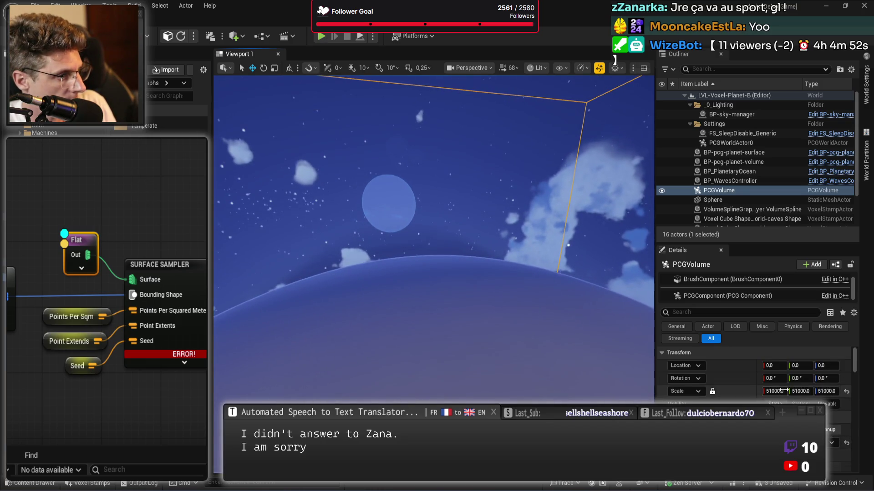
text(100)
key(Return)
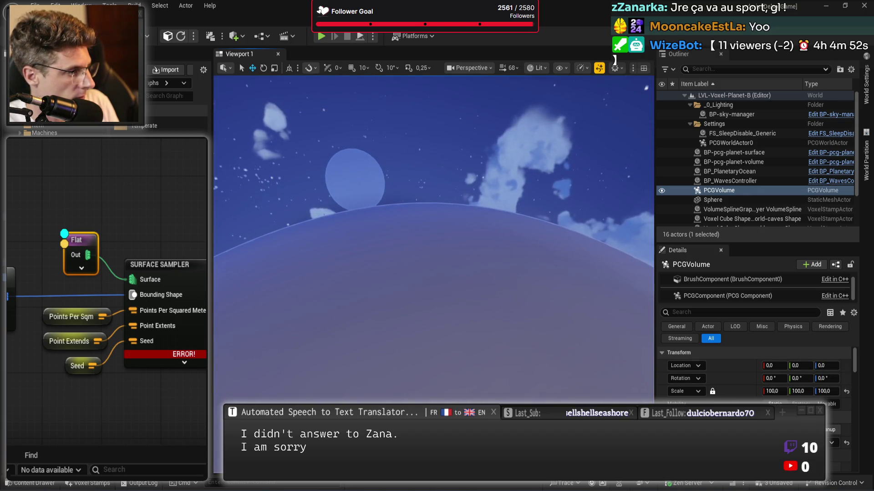
Move the PCGVolume up to the planet surface and frame it closely in the viewport
mouse_move(451, 362)
mouse_down()
mouse_move(449, 195)
mouse_move(460, 96)
mouse_up()
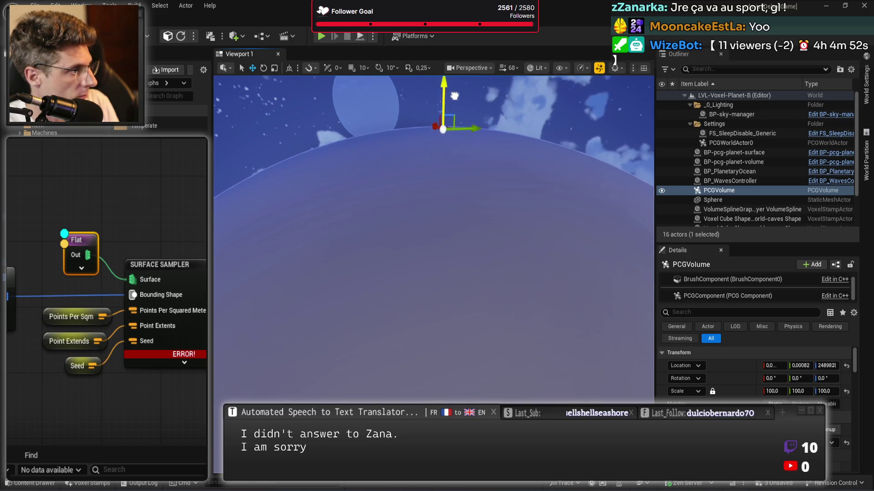
key(w)
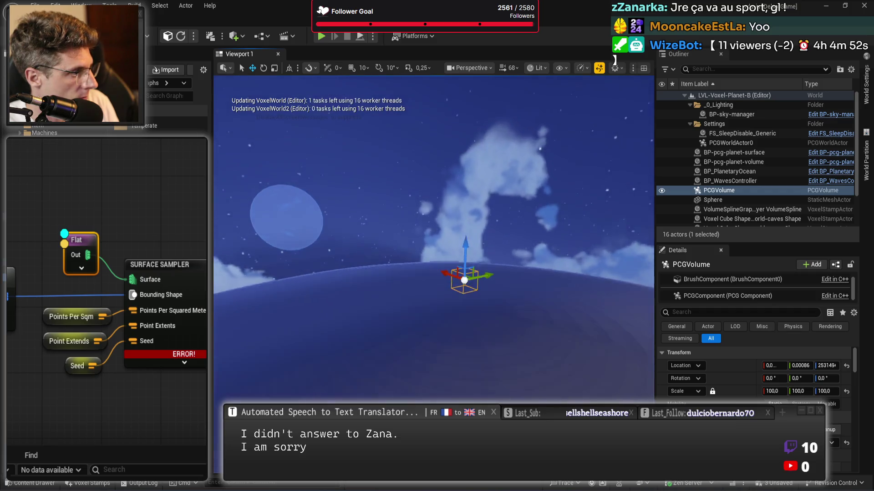
mouse_move(420, 146)
mouse_down()
mouse_move(423, 137)
mouse_move(430, 309)
mouse_move(532, 335)
mouse_up()
scroll(532, 335, down, 2)
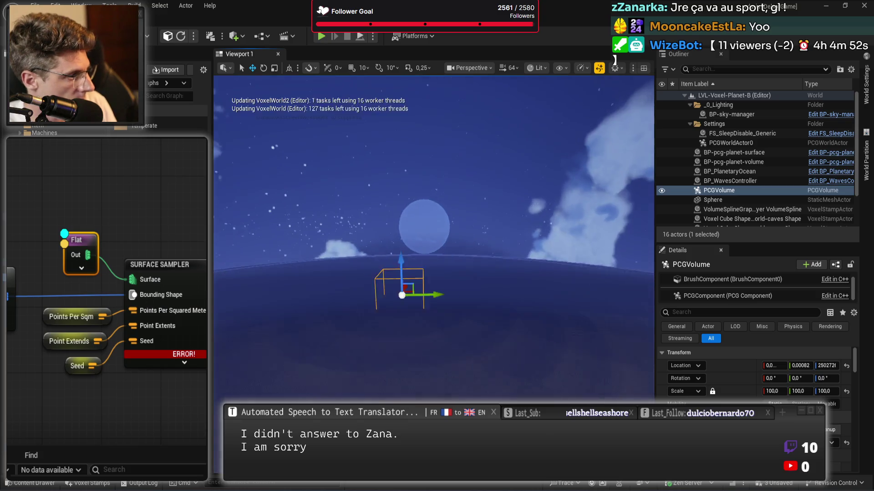
scroll(434, 239, down, 1)
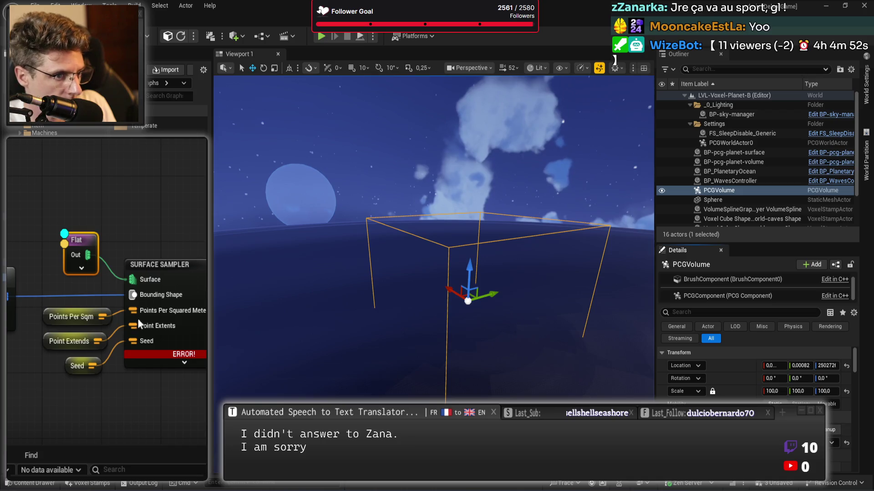
click(147, 203)
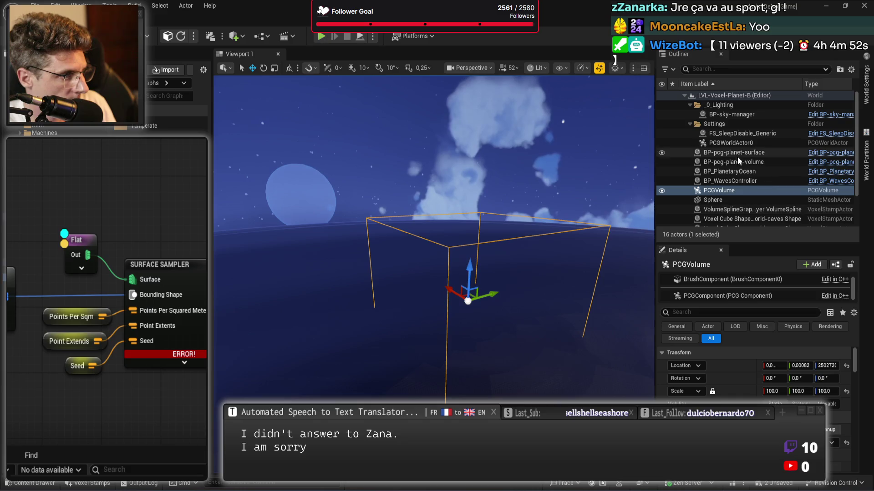
Select the PCGVolume in the Outliner and save the planet level
click(741, 191)
click(834, 432)
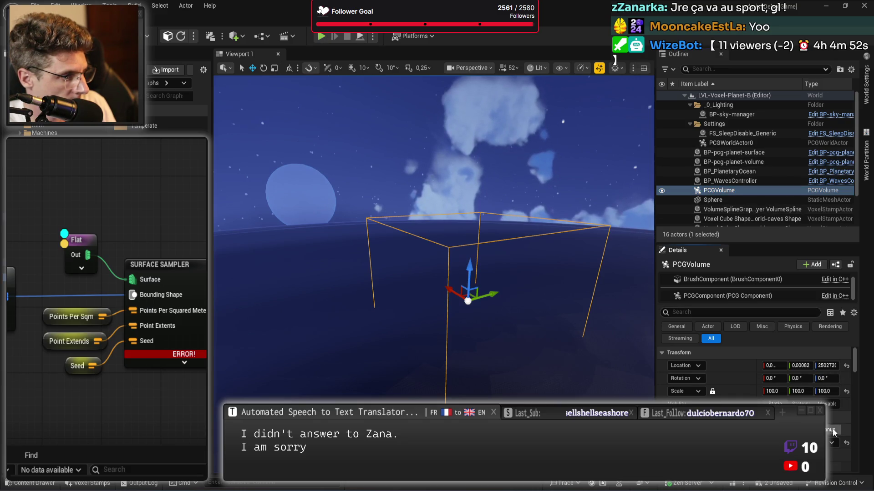
scroll(834, 431, down, 5)
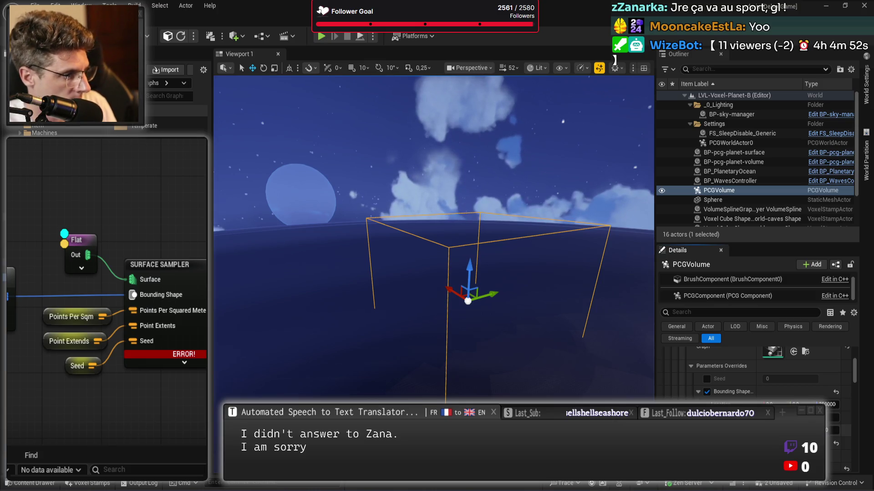
key(ctrl+s)
scroll(755, 373, down, 3)
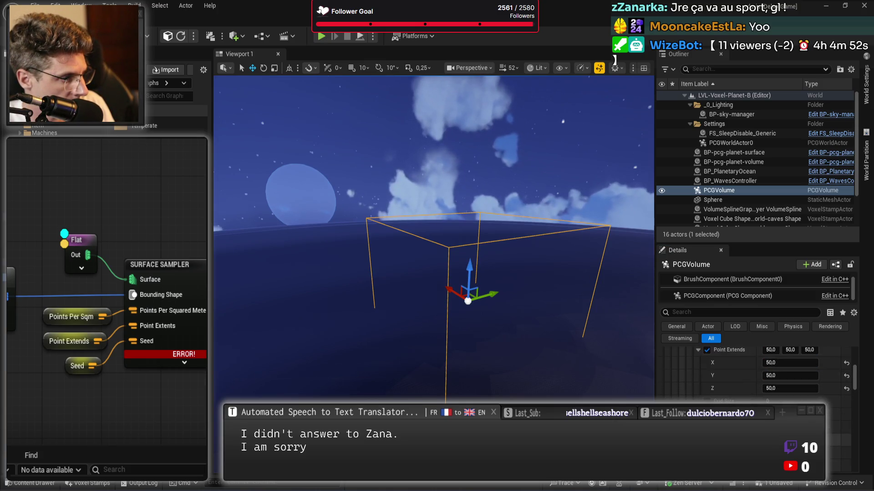
scroll(755, 373, down, 3)
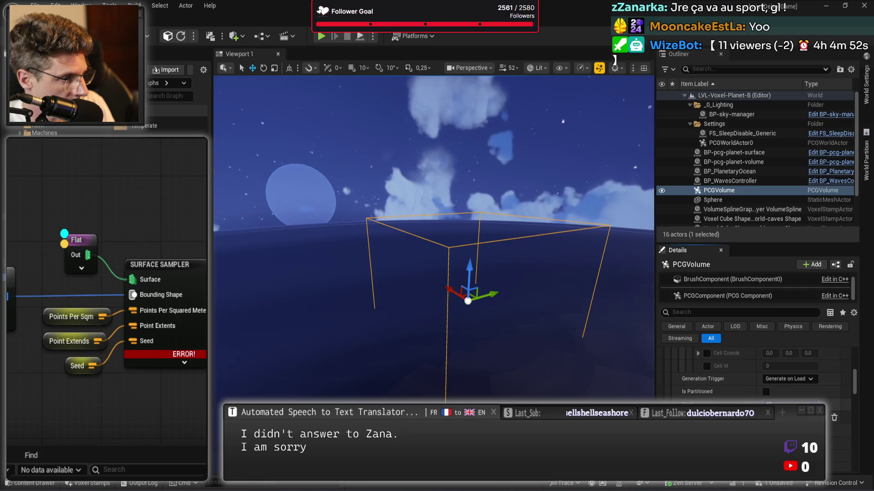
scroll(756, 373, up, 5)
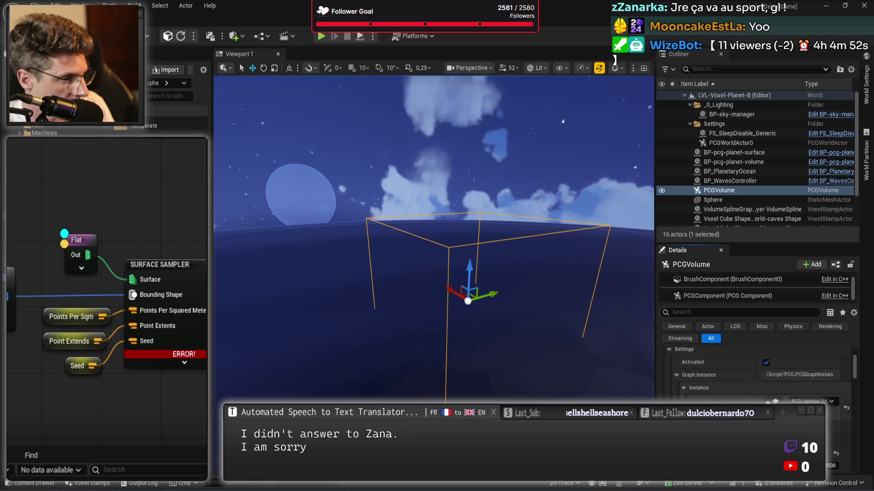
scroll(756, 373, up, 2)
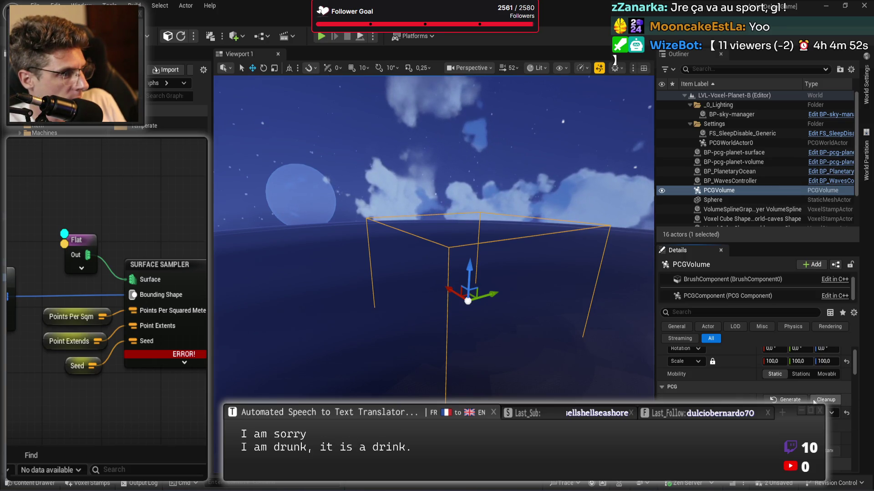
Toggle inspection on the Surface Sampler, then select the Flat node to check its sampled points
click(184, 317)
key(a)
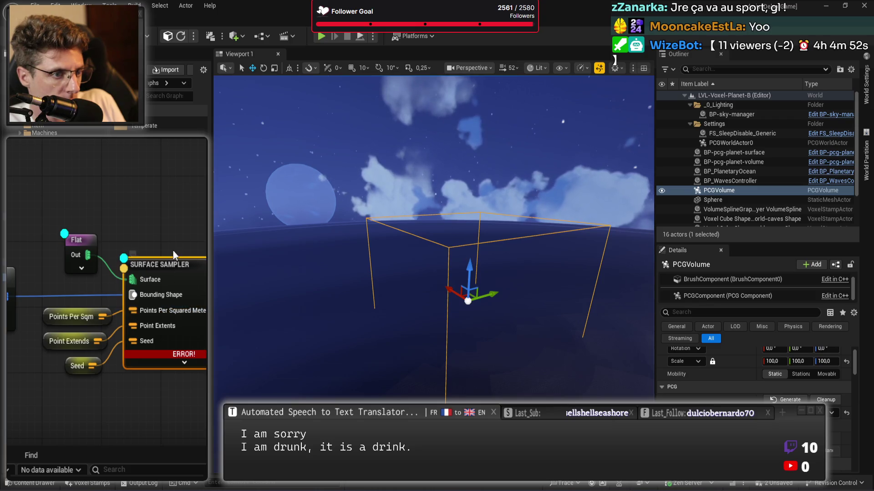
key(a)
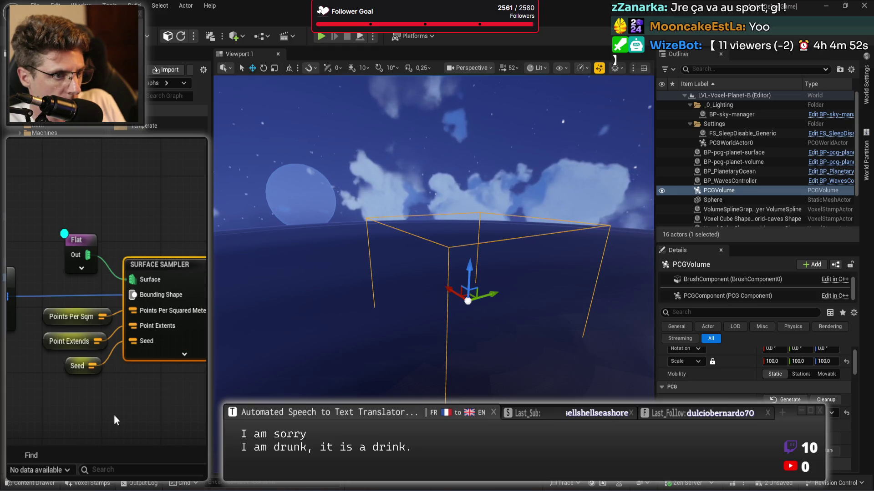
drag(126, 354, 97, 326)
click(67, 209)
click(163, 265)
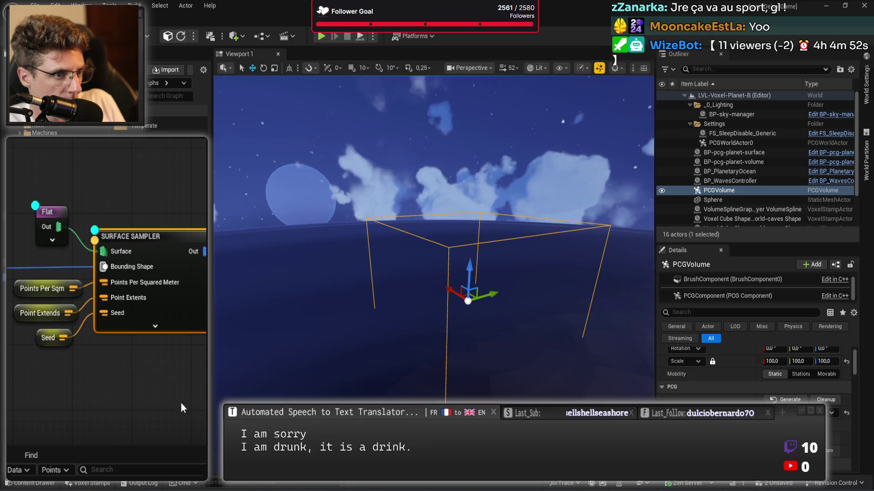
click(54, 212)
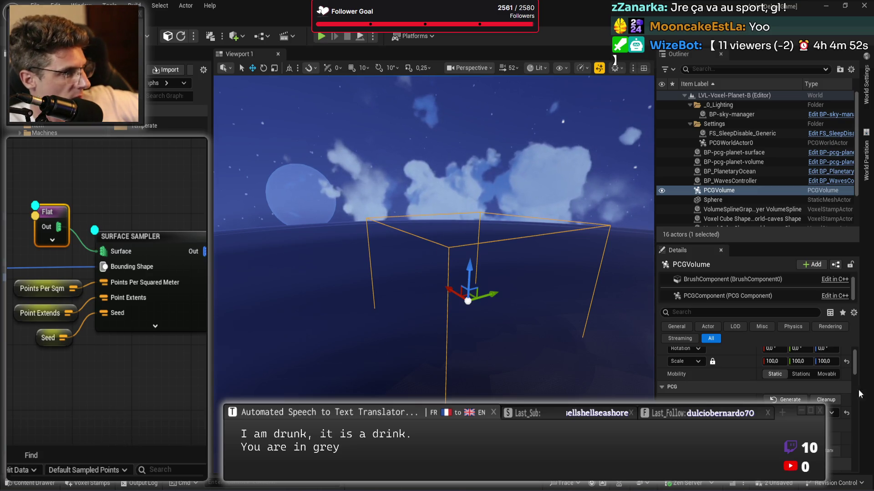
Generate the PCGVolume's content, then set its locked X scale to 400 for all axes
click(787, 400)
mouse_move(571, 271)
mouse_down()
mouse_move(579, 300)
mouse_move(584, 227)
mouse_up()
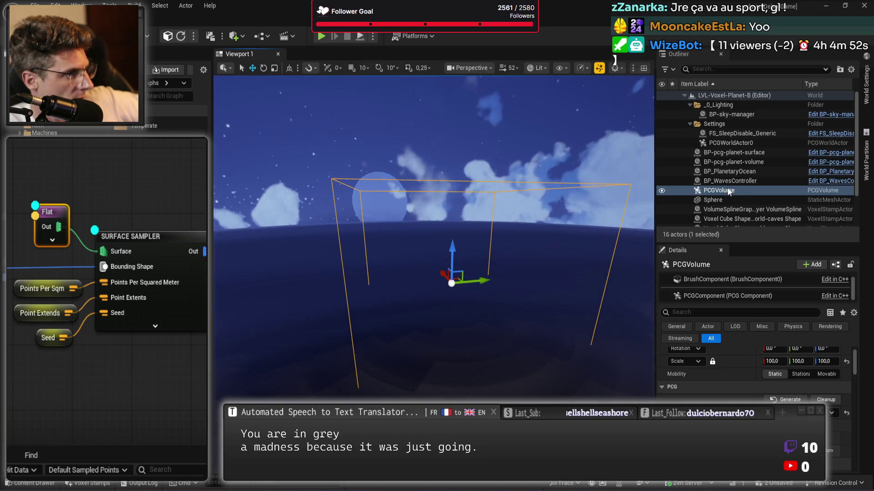
click(772, 360)
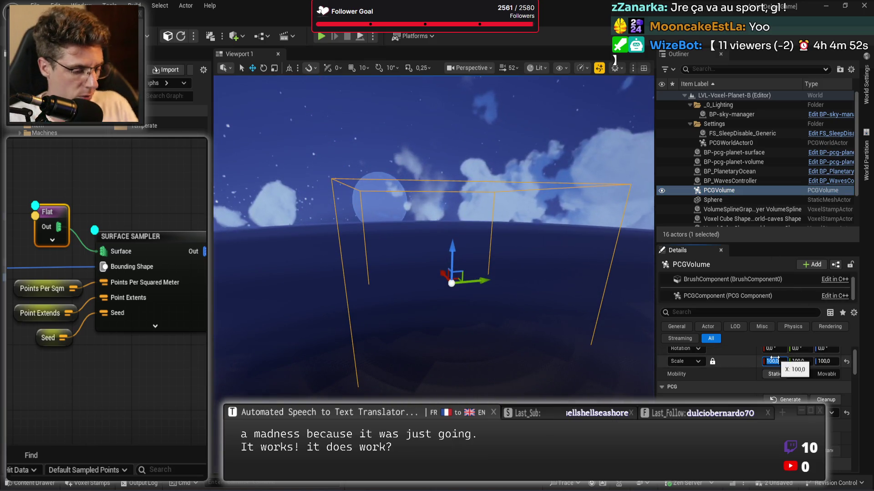
text(400)
key(Tab)
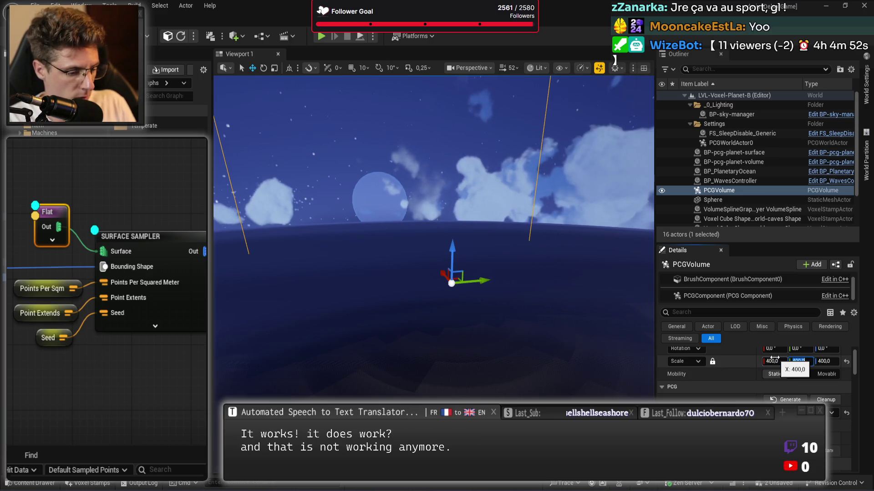
key(Return)
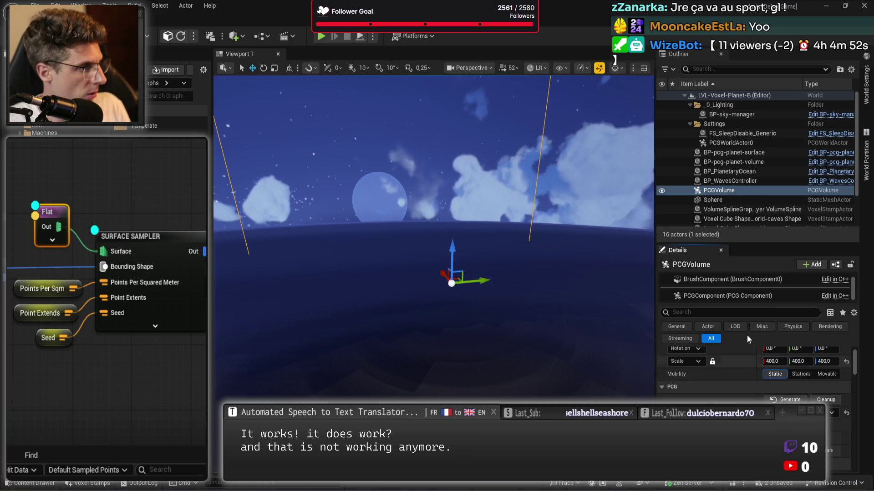
mouse_move(544, 249)
mouse_down()
mouse_move(601, 251)
mouse_move(628, 211)
mouse_move(641, 208)
mouse_up()
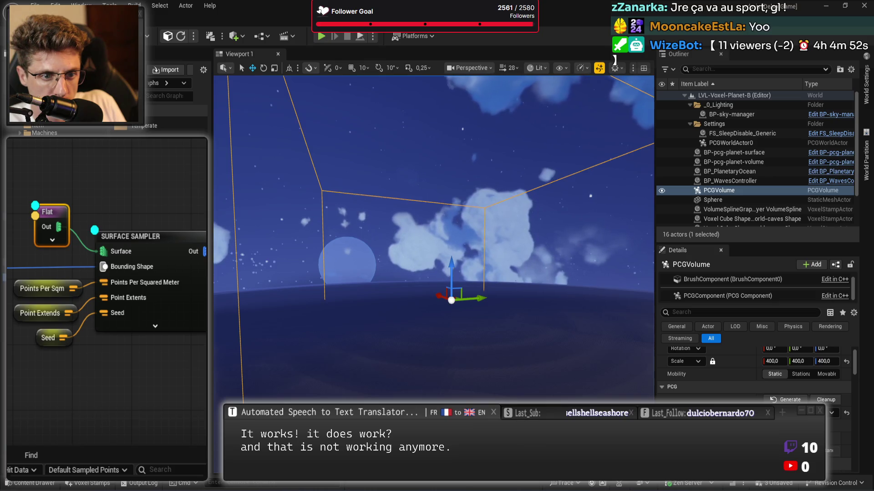
scroll(196, 296, down, 2)
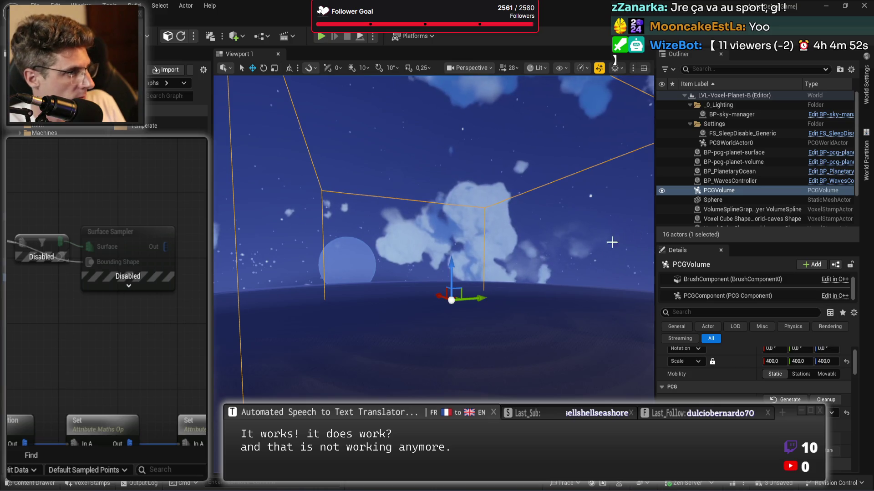
Check the planet surface actor's FlatPlanetSurface tag, leave it unchanged, and save the assets
click(734, 152)
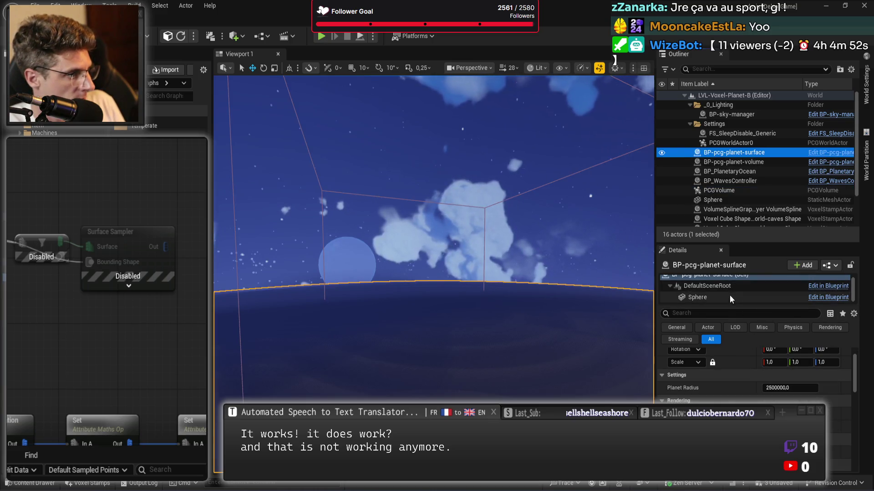
click(738, 313)
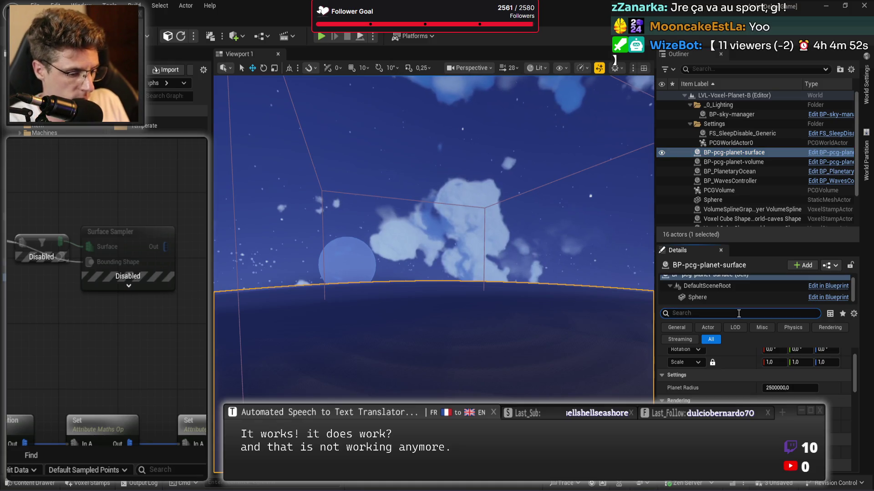
text(tag)
click(790, 393)
key(Return)
click(103, 272)
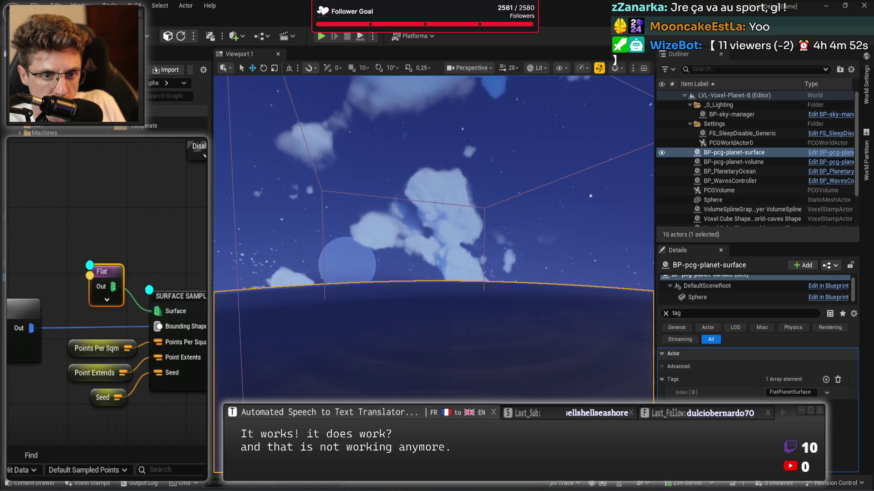
key(ctrl+s)
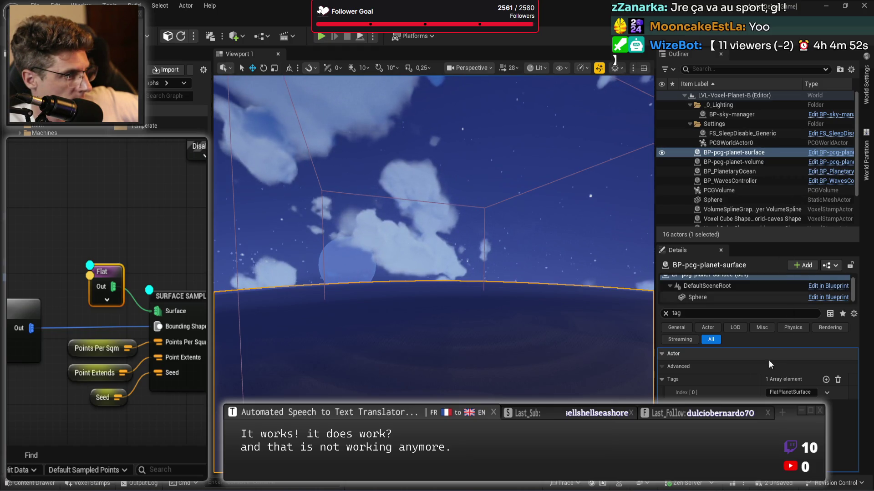
Add a FlatSurface component tag to the planet surface's Sphere component
click(707, 298)
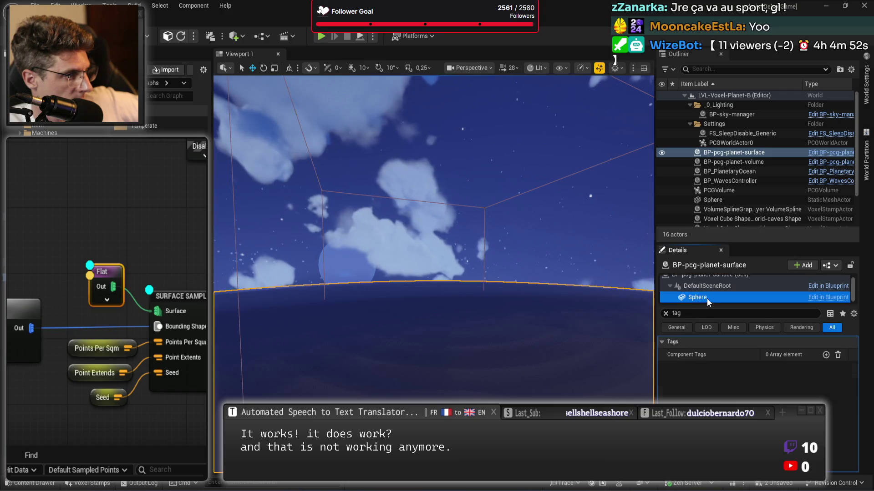
click(665, 314)
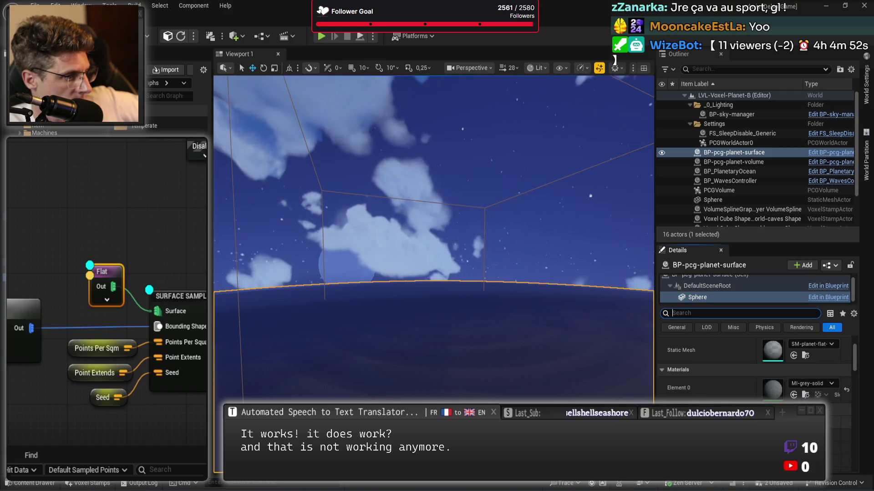
text(tag)
click(826, 355)
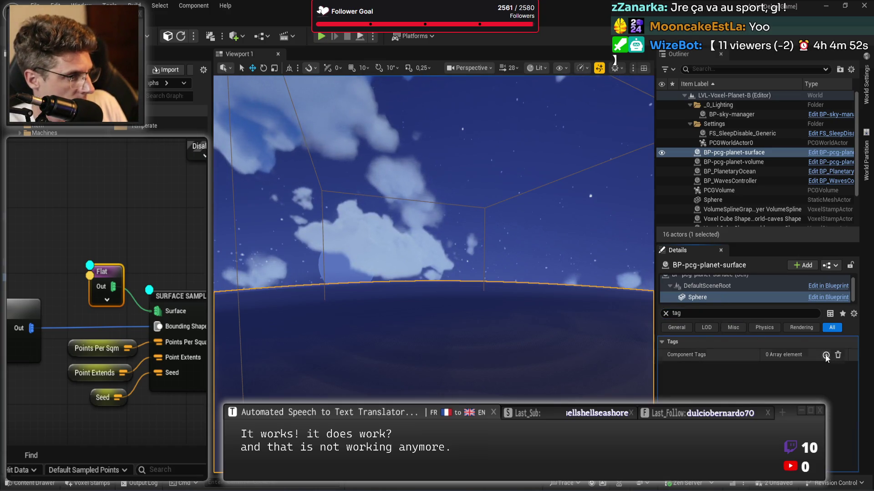
click(786, 368)
text(FlatSurface)
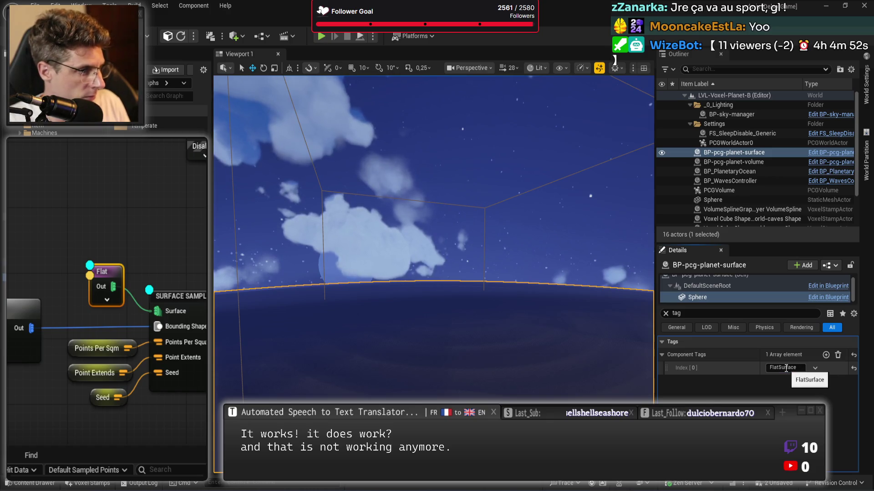
key(Return)
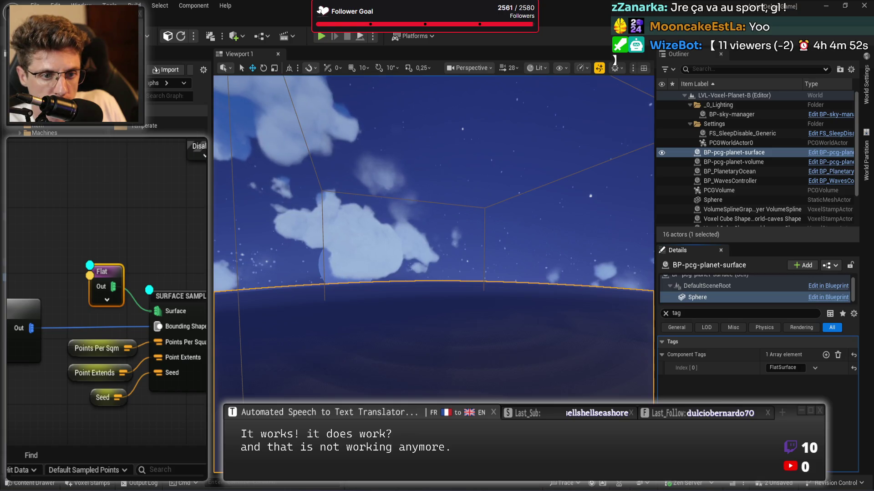
Reset the WorldStatic, WorldDynamic, Pawn and three other overridden collision responses to their defaults
click(665, 313)
scroll(742, 382, down, 10)
scroll(747, 400, down, 3)
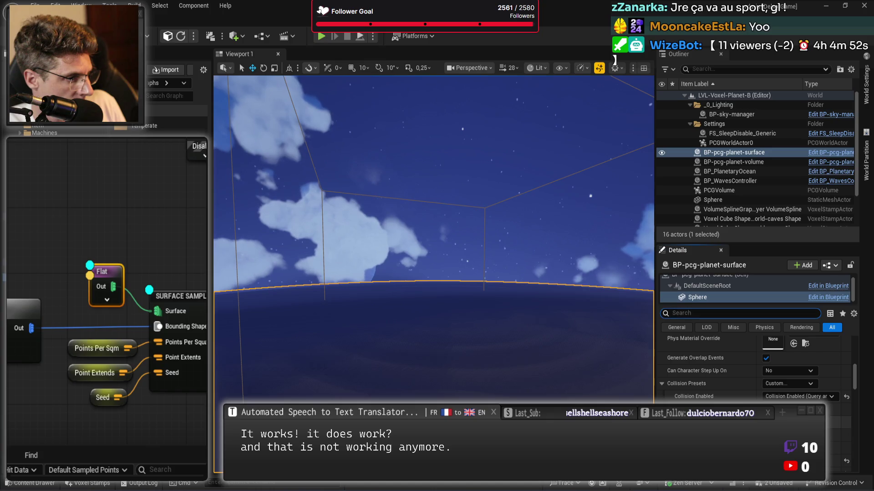
scroll(755, 368, down, 3)
scroll(846, 363, down, 2)
scroll(848, 398, down, 5)
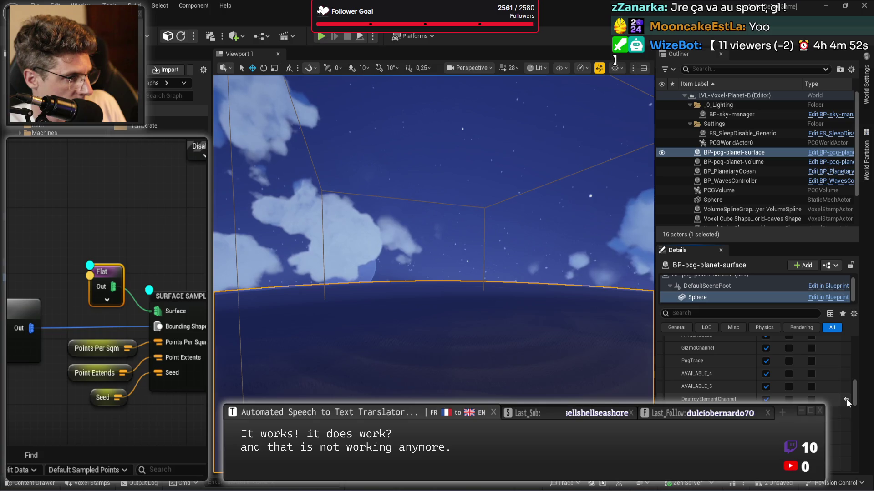
click(847, 370)
click(846, 382)
click(846, 394)
click(846, 411)
click(846, 422)
click(846, 434)
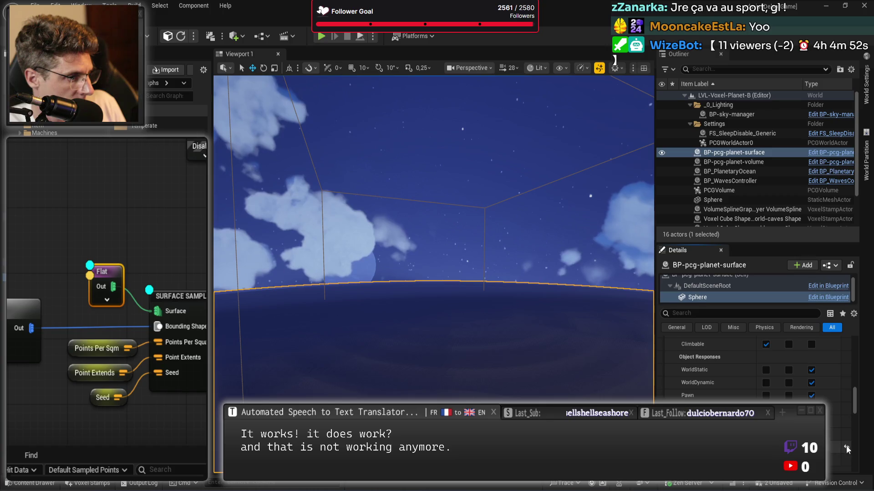
Save the LVL-Voxel-Planet-B level and delete the BP-pcg-planet-volume actor
scroll(836, 417, down, 5)
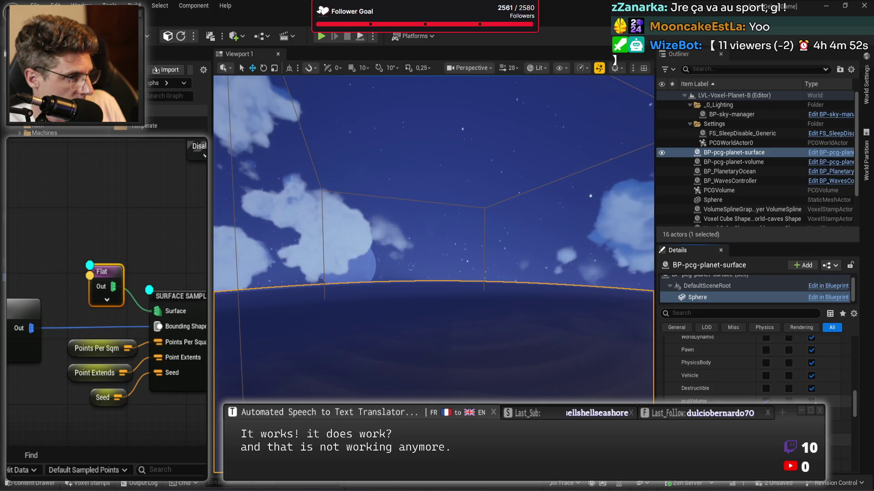
scroll(831, 423, up, 6)
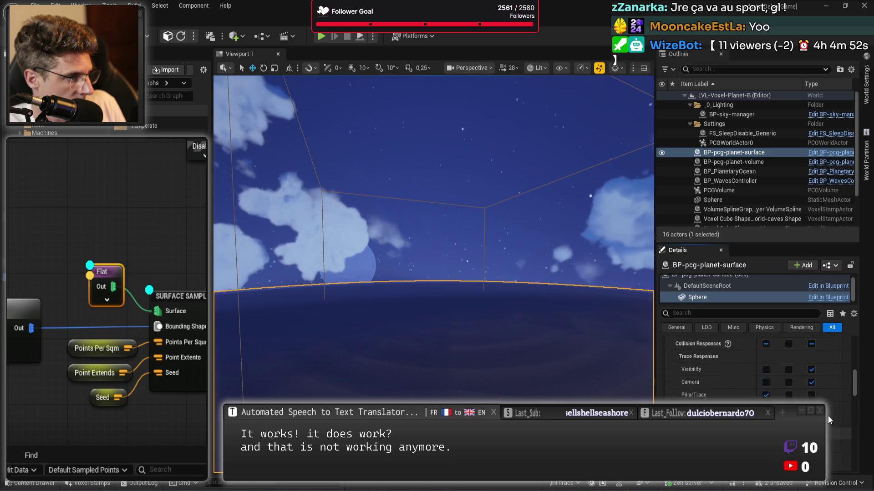
scroll(826, 395, up, 4)
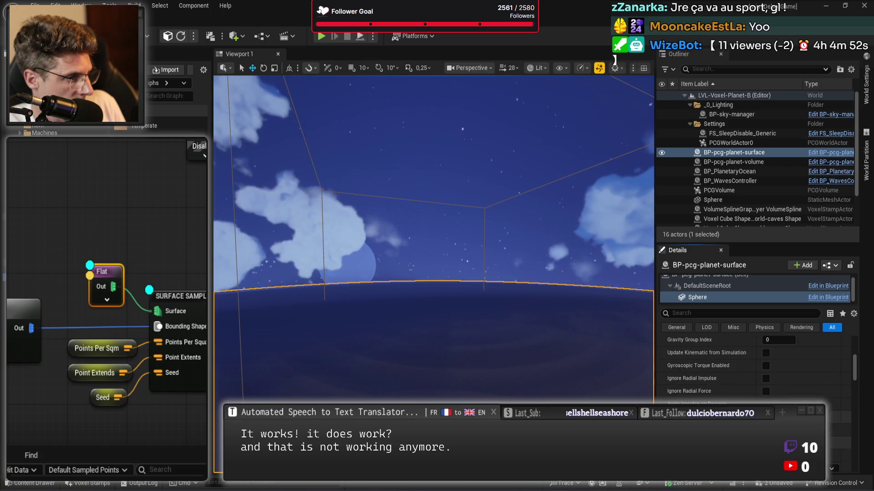
scroll(755, 369, up, 5)
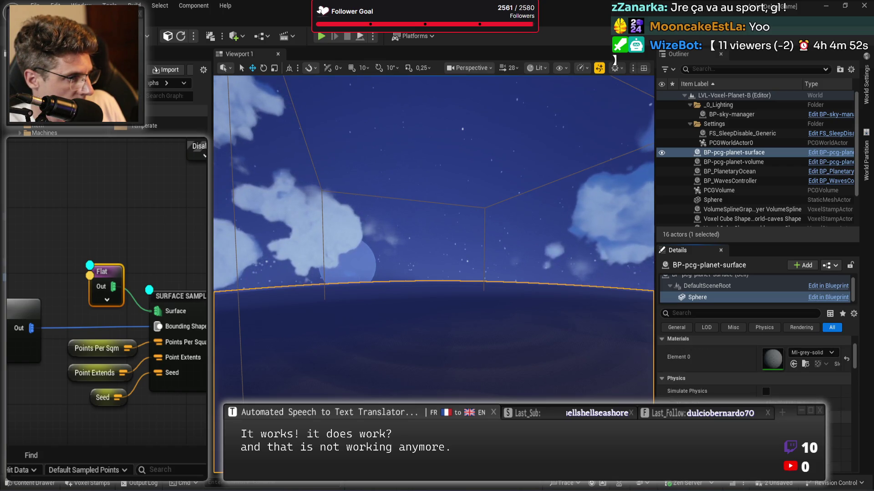
key(ctrl+s)
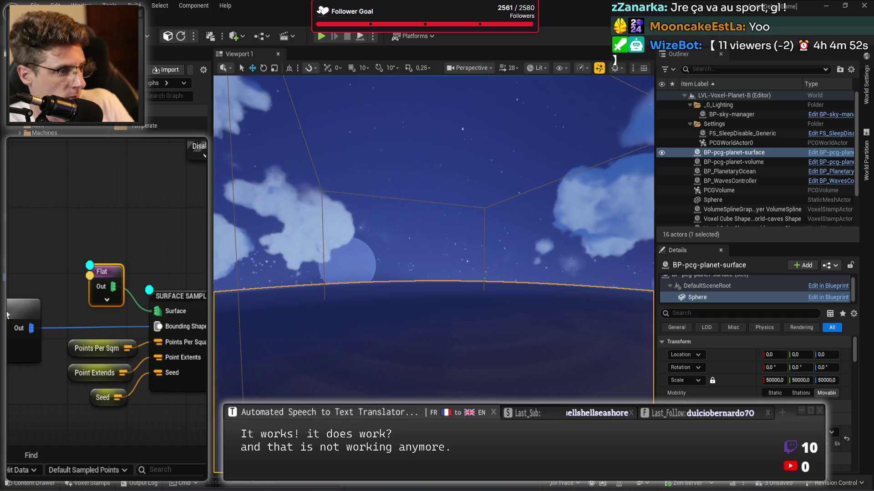
click(750, 165)
key(Delete)
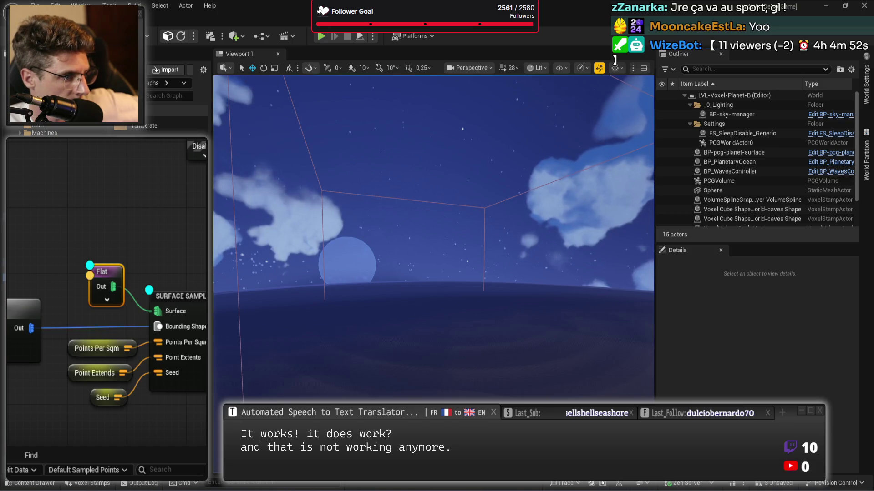
Select the PCGVolume and inspect the Flat and Surface Sampler nodes in its graph
click(726, 183)
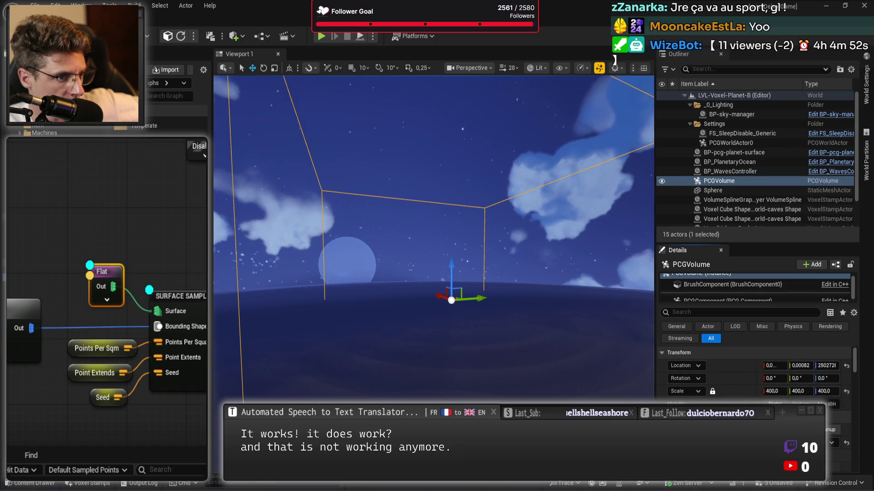
scroll(751, 400, down, 5)
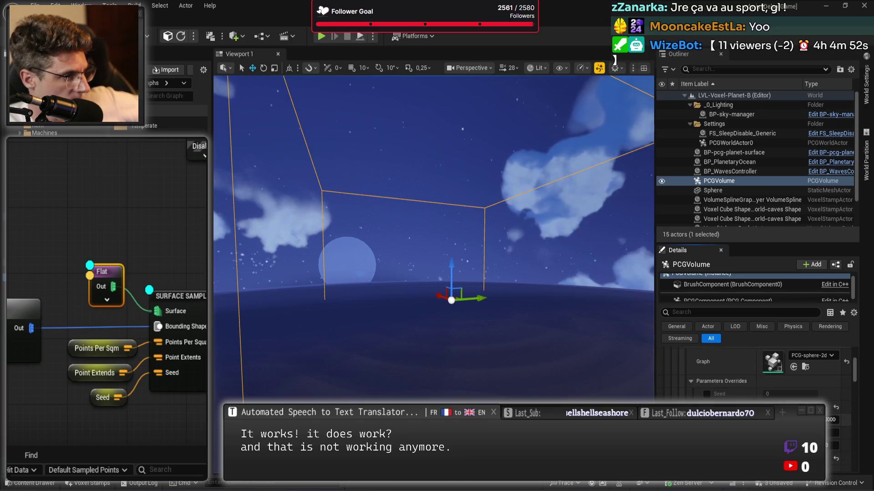
scroll(752, 373, down, 1)
drag(32, 359, 54, 273)
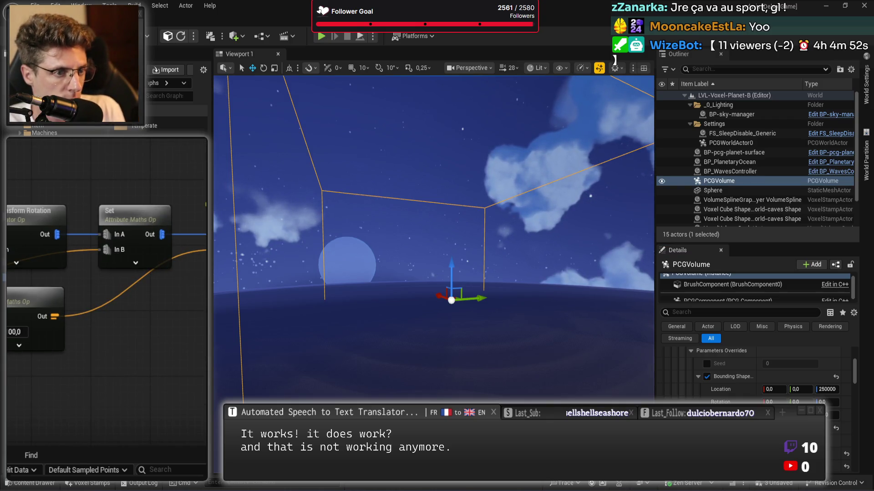
drag(109, 241, 75, 248)
click(73, 248)
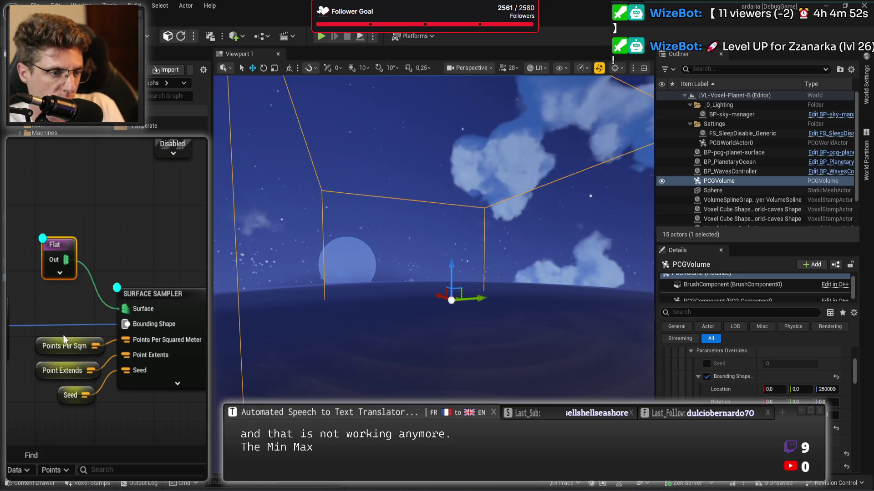
Center the Flat and Surface Sampler nodes and generate the PCG graph on the volume
drag(31, 364, 173, 312)
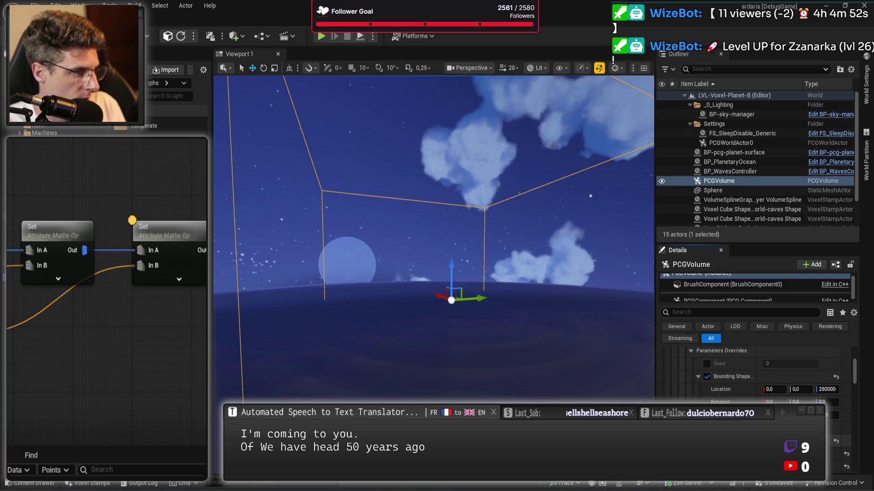
scroll(755, 378, up, 3)
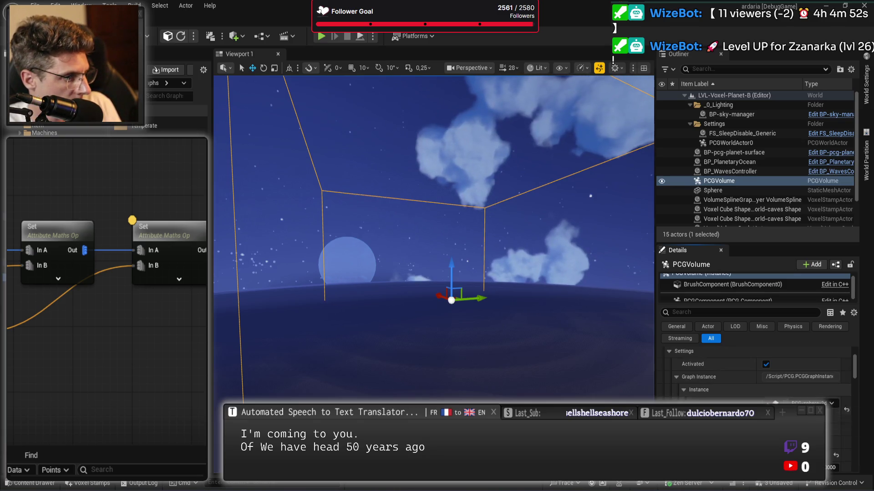
scroll(756, 373, down, 5)
scroll(755, 374, up, 5)
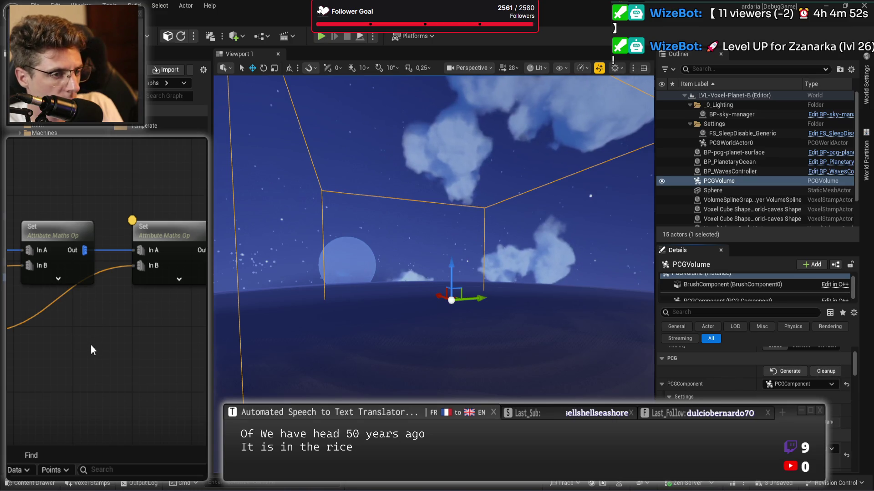
scroll(43, 360, down, 3)
scroll(65, 349, up, 3)
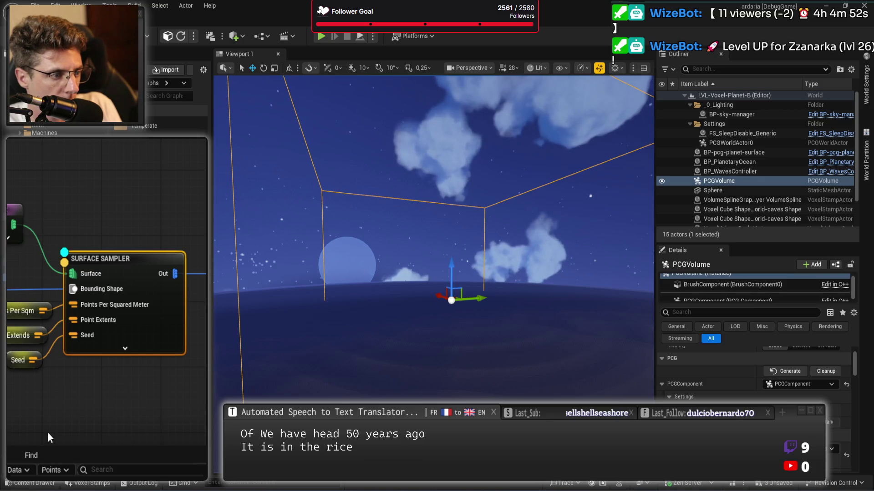
scroll(141, 204, down, 3)
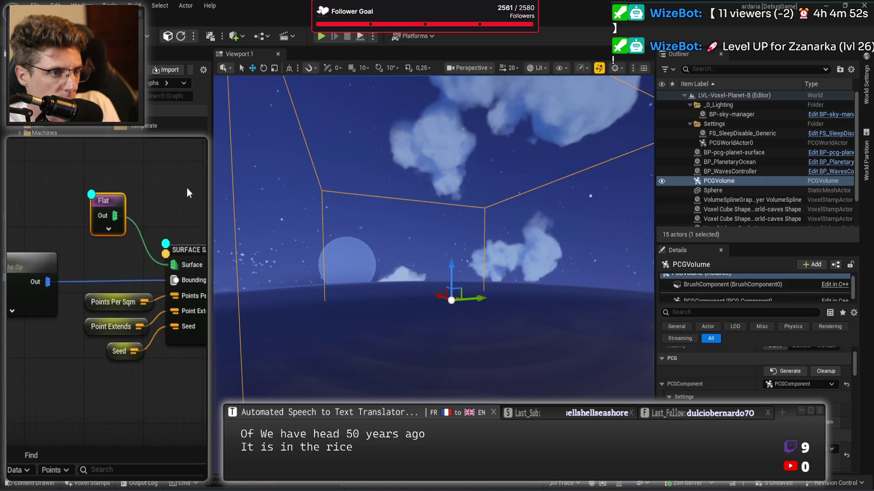
scroll(104, 280, up, 3)
drag(79, 277, 162, 235)
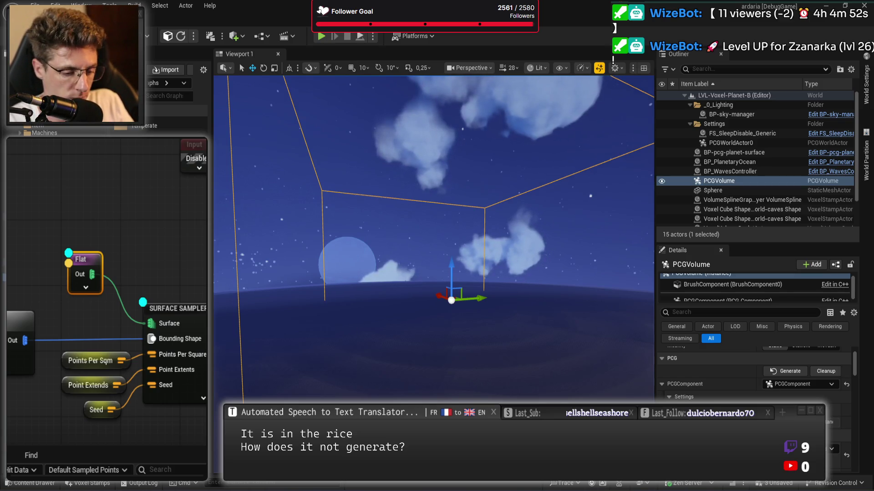
click(786, 370)
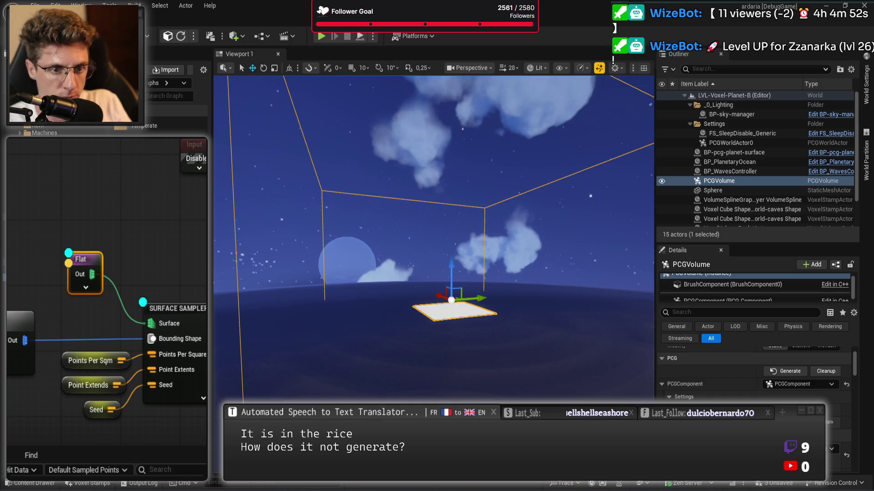
Reset the PCG volume's location to the origin, scale it uniformly to 50000, and frame it
scroll(569, 308, up, 5)
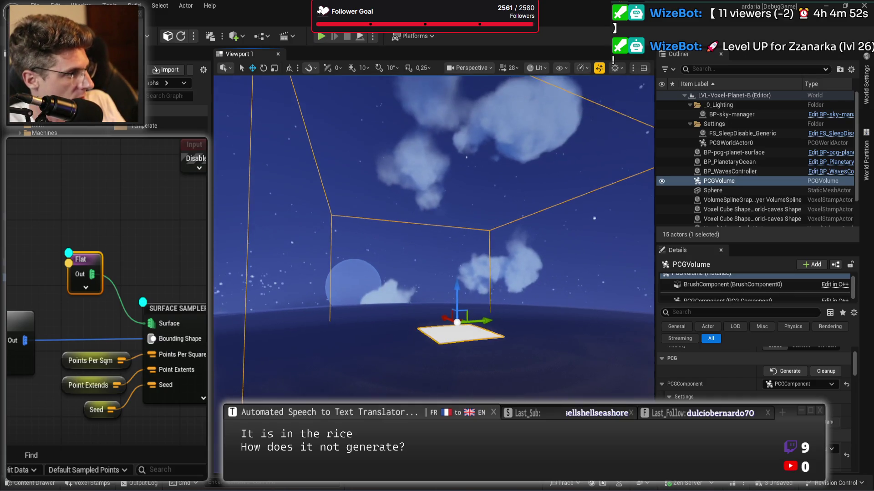
mouse_move(432, 273)
mouse_down()
mouse_move(432, 237)
mouse_move(433, 264)
mouse_up()
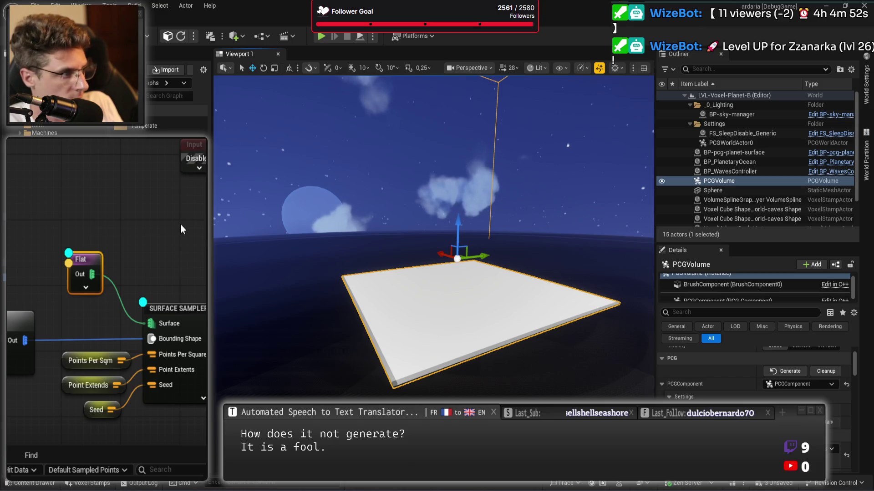
scroll(774, 364, up, 3)
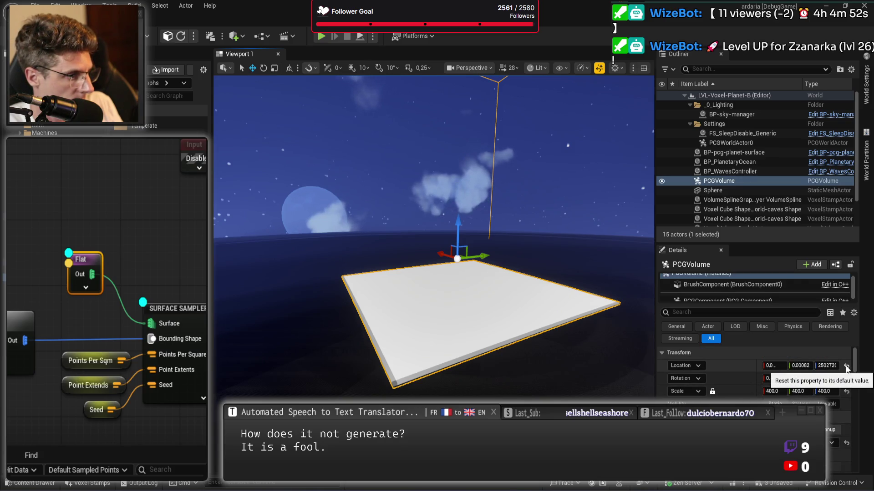
click(847, 366)
text(50000)
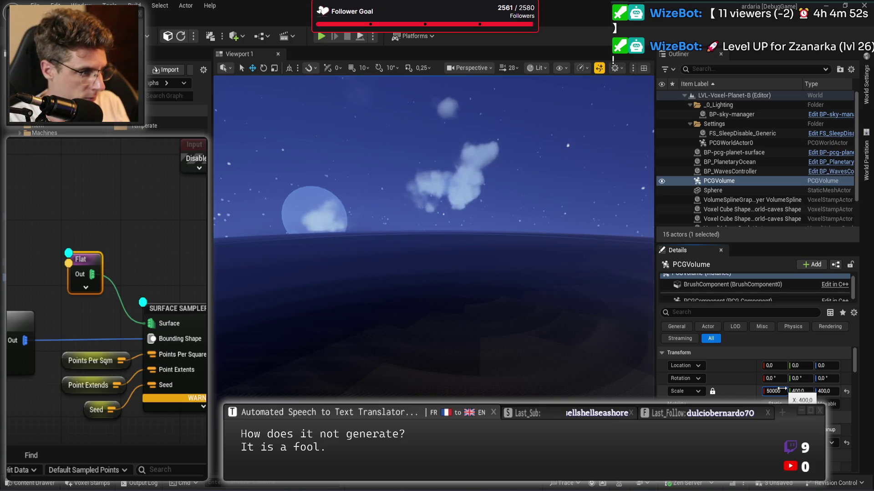
key(Return)
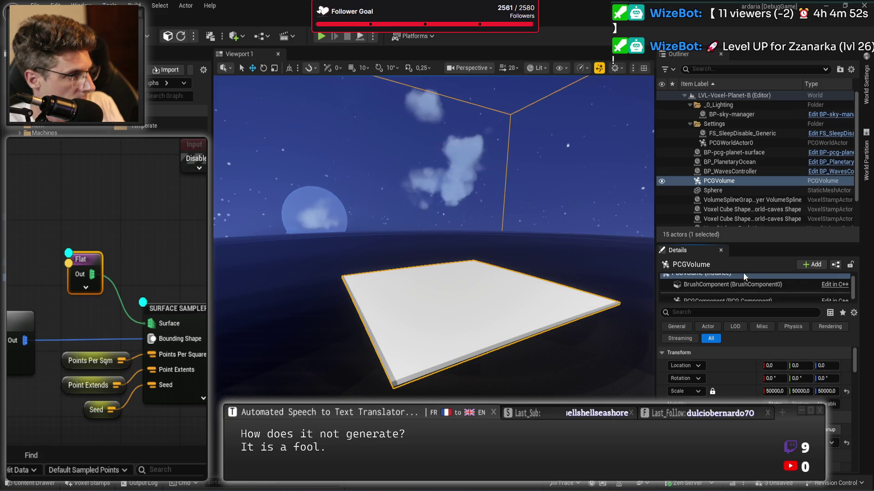
scroll(535, 341, down, 10)
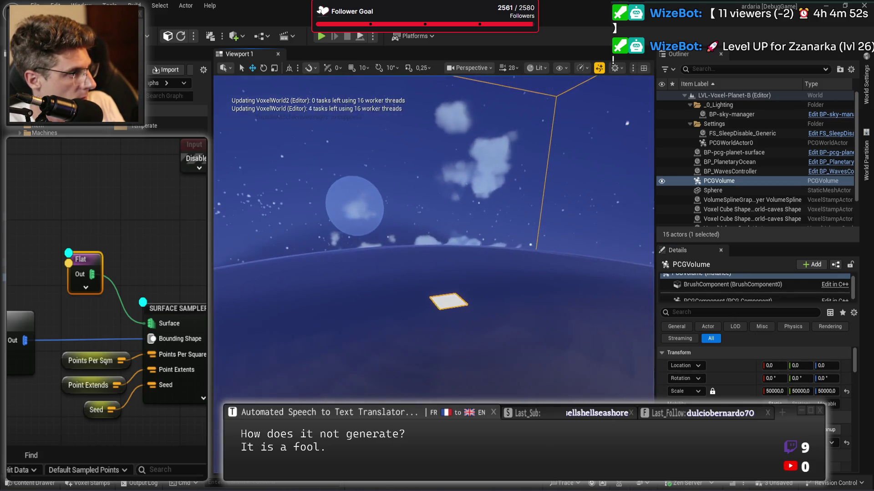
key(f)
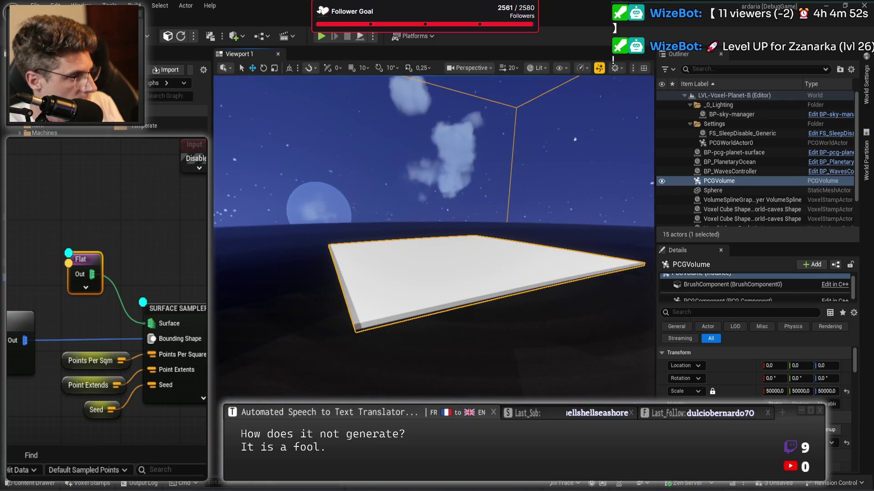
scroll(746, 373, down, 5)
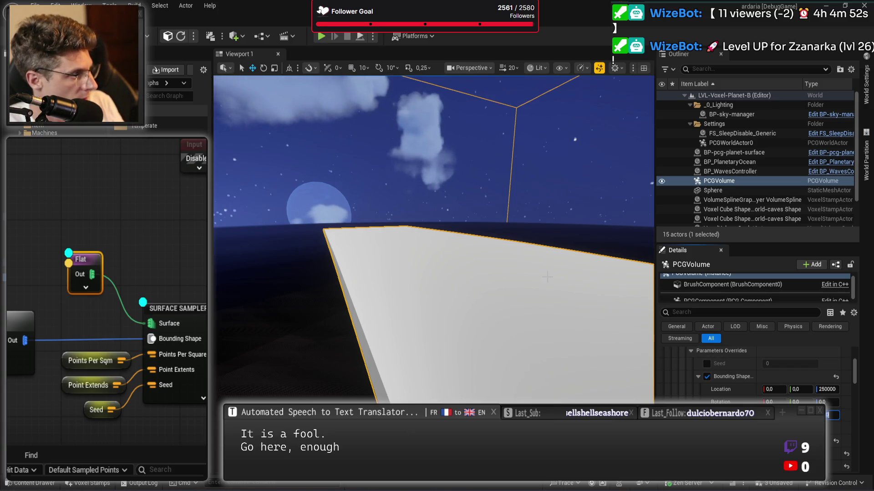
Raise the bounding shape's Z location to 282842 and frame the PCG volume
key(f)
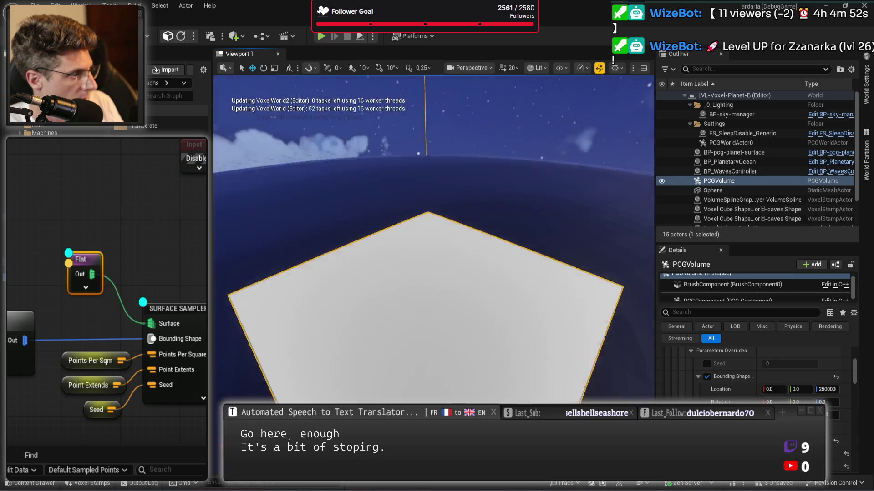
scroll(795, 385, down, 3)
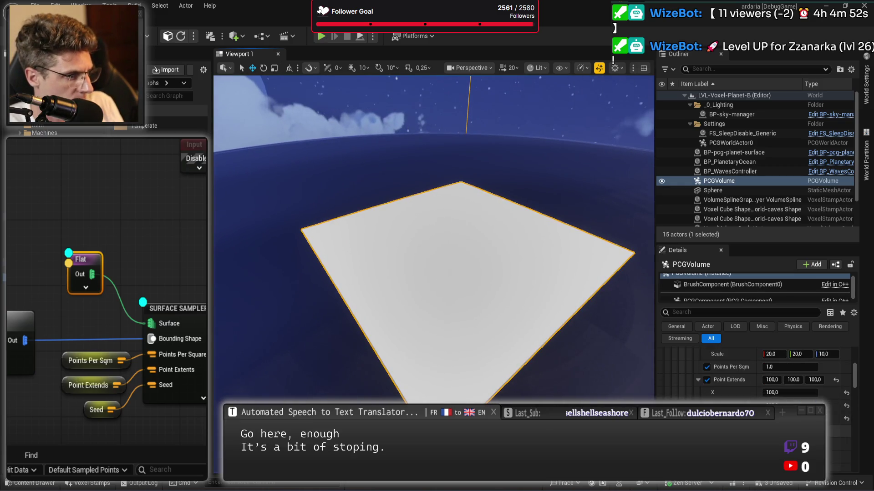
scroll(795, 385, up, 3)
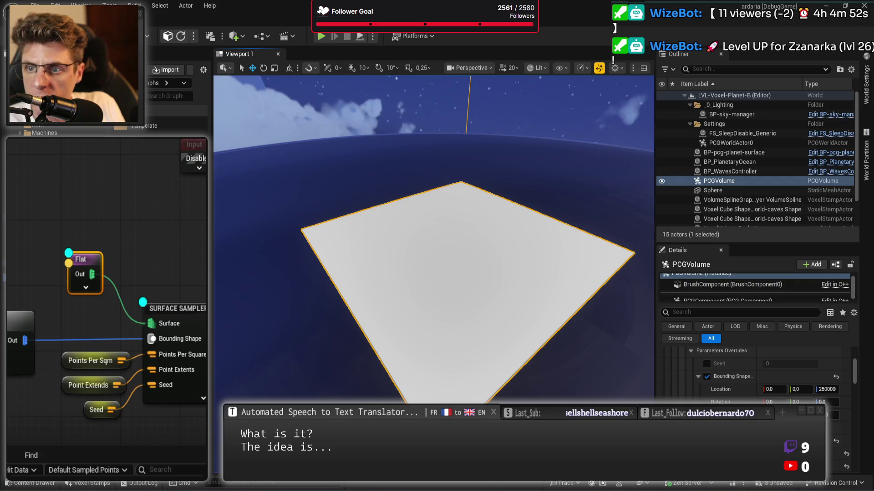
drag(825, 390, 837, 389)
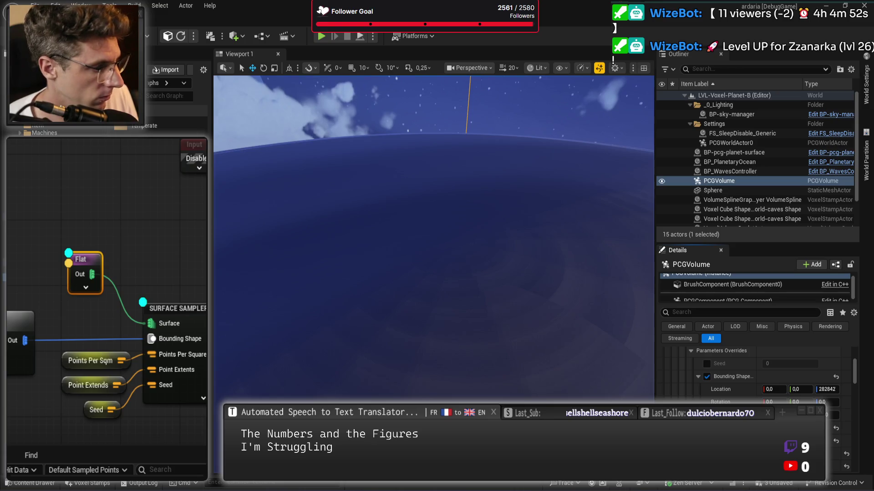
key(f)
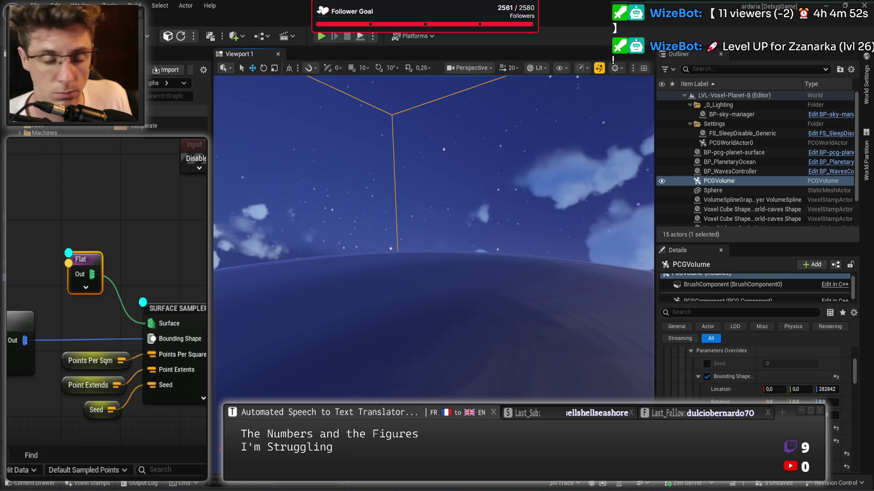
Rotate the bounding shape to X 36.8698, Y -45, Z 15.7223
drag(832, 403, 851, 402)
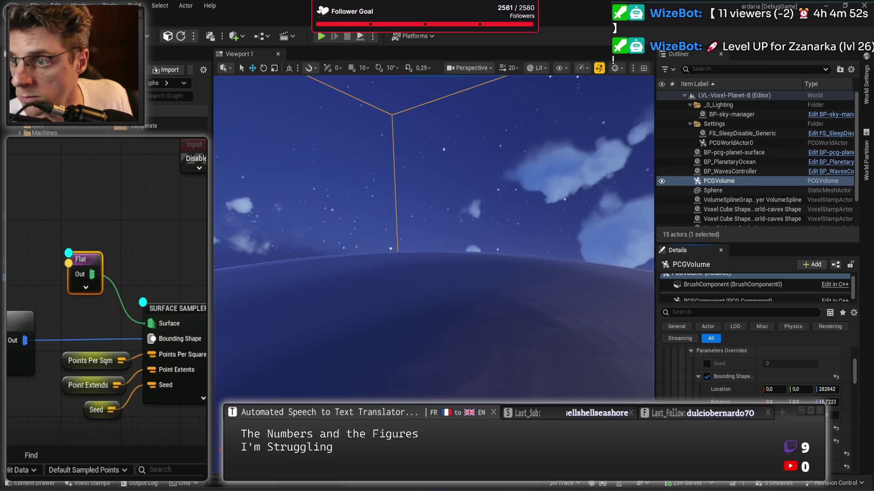
drag(777, 403, 791, 403)
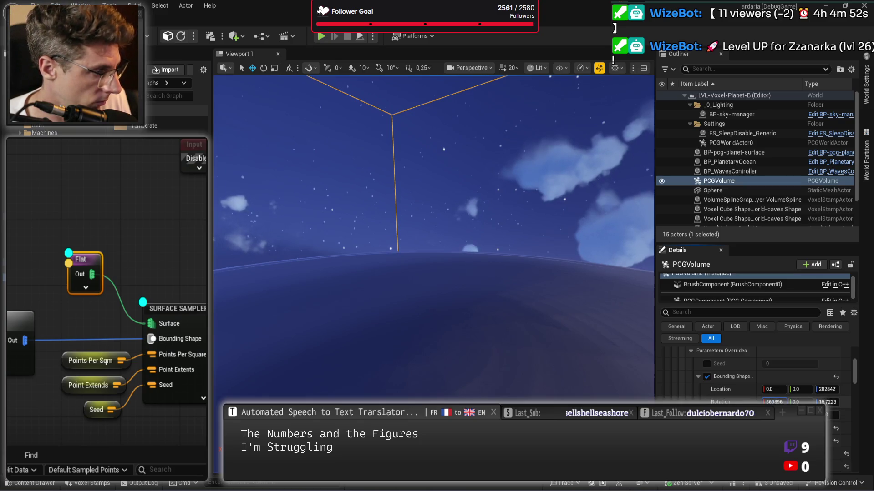
text(-)
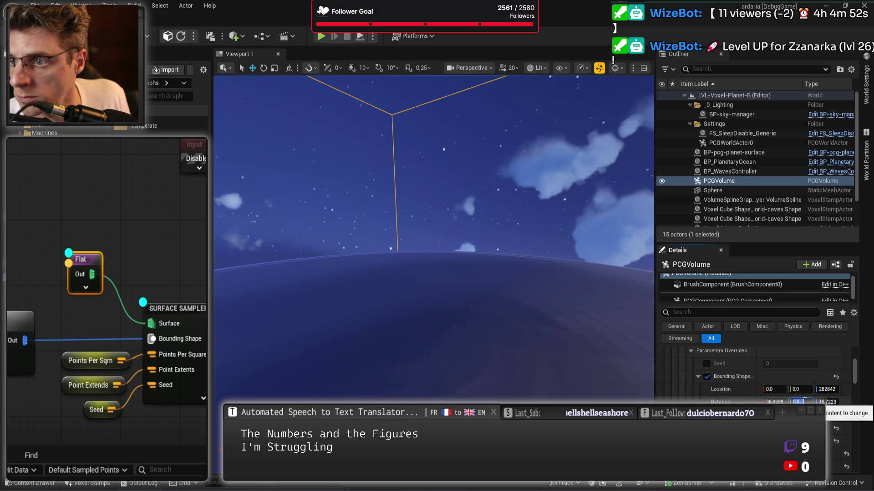
text(45)
key(Return)
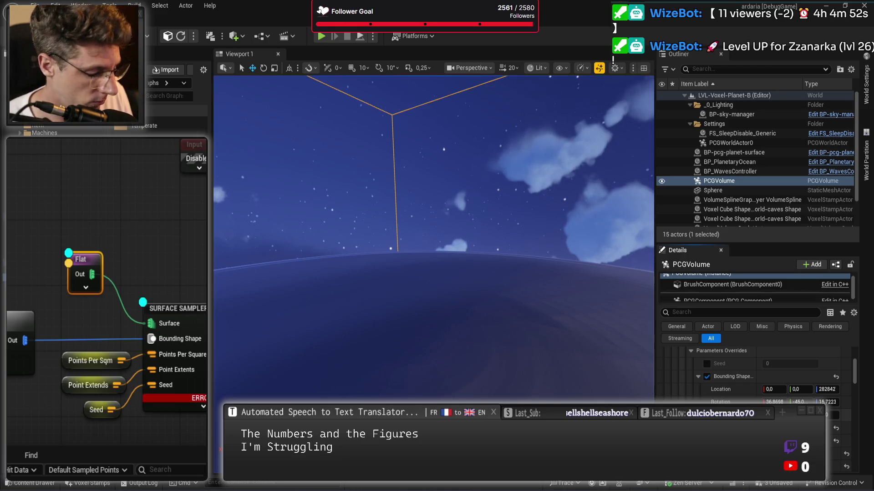
key(Return)
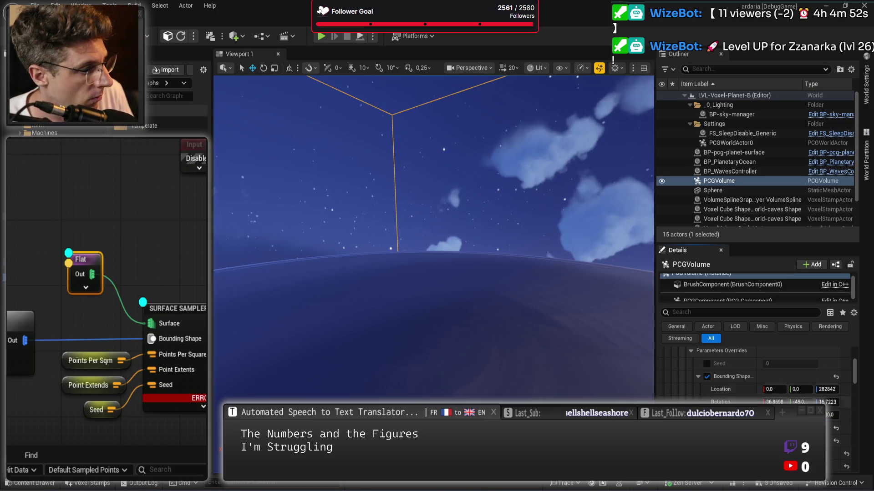
Select the Surface Sampler node, check the left input node, then reselect the sampler
click(178, 308)
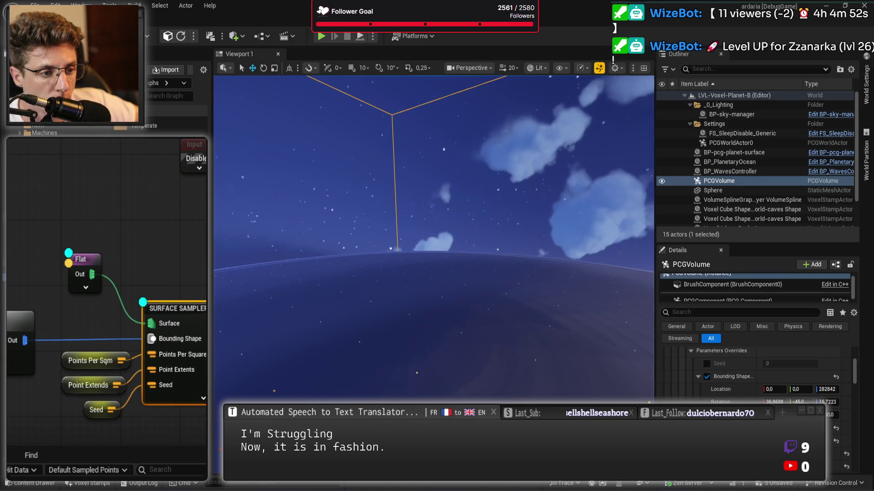
drag(105, 205, 95, 180)
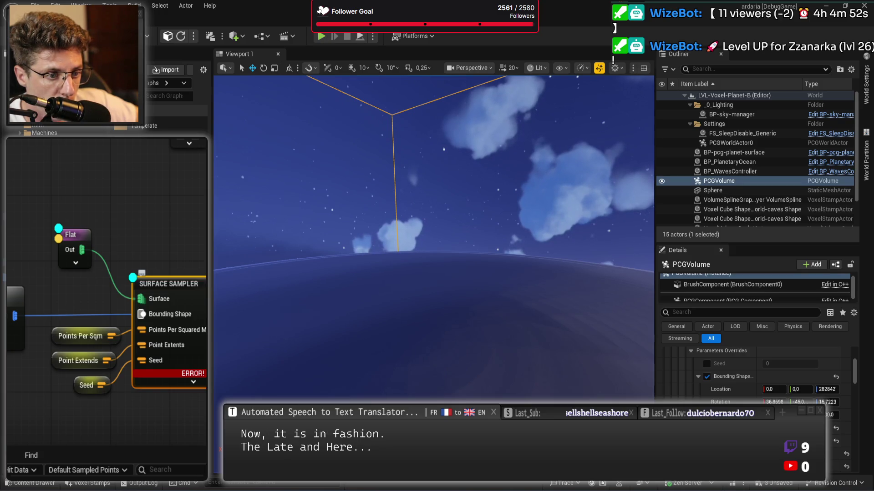
click(15, 318)
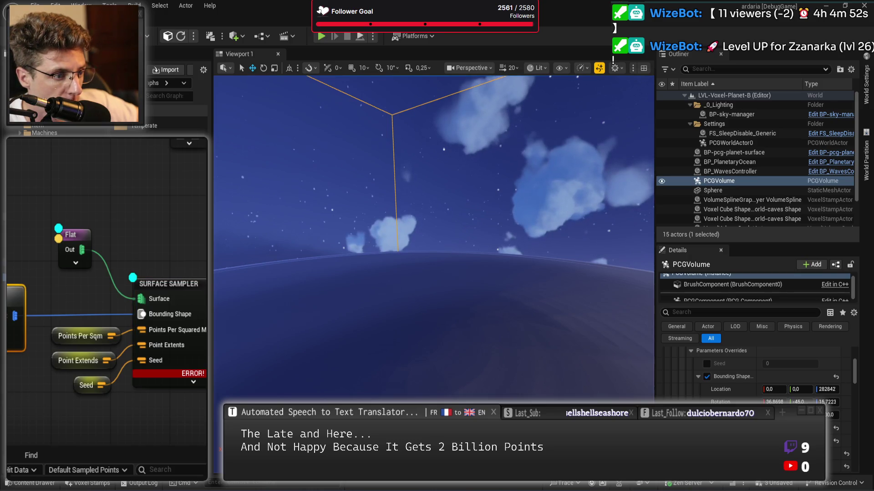
click(180, 385)
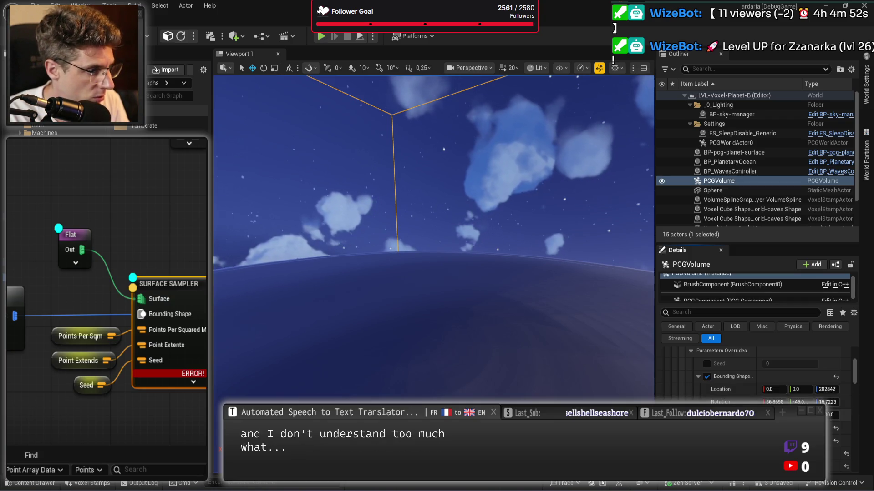
click(831, 414)
Set the bounding shape's Z location to 2500000
key(BackSpace)
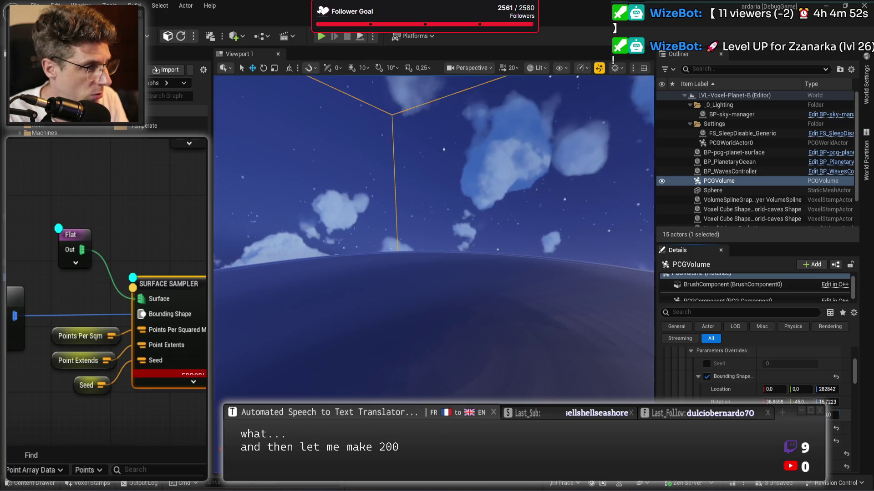
click(831, 389)
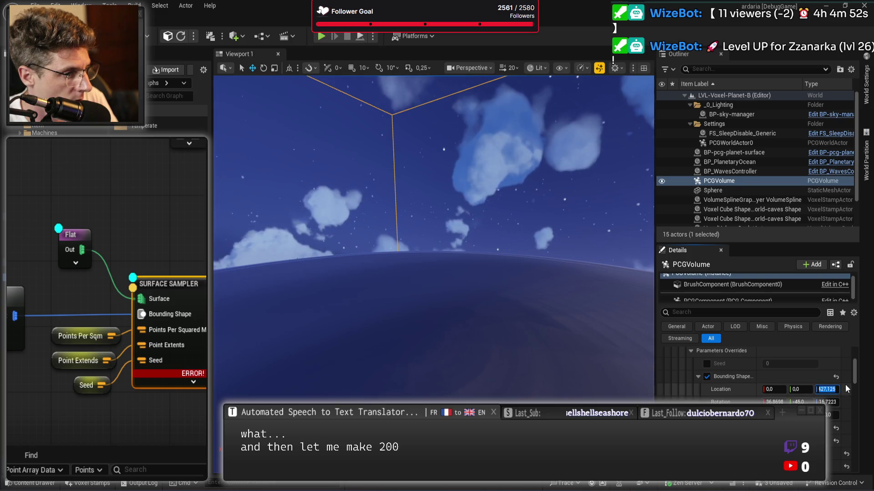
drag(832, 390, 819, 389)
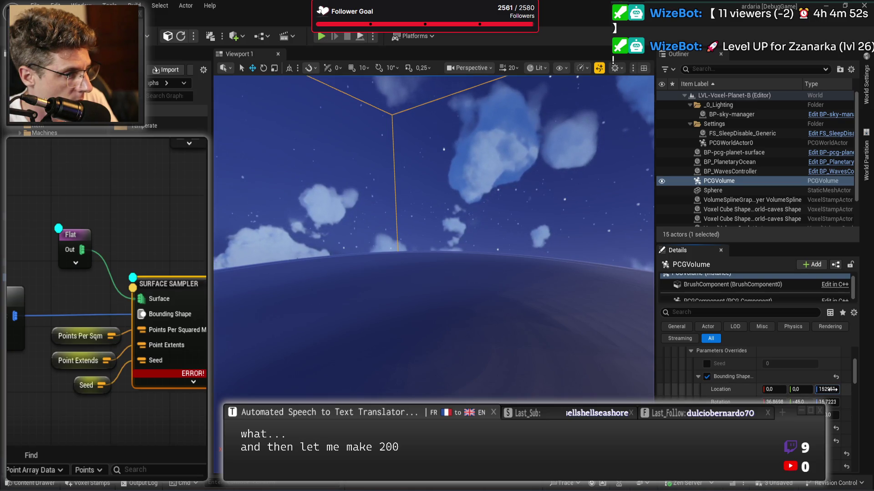
click(832, 389)
text(25)
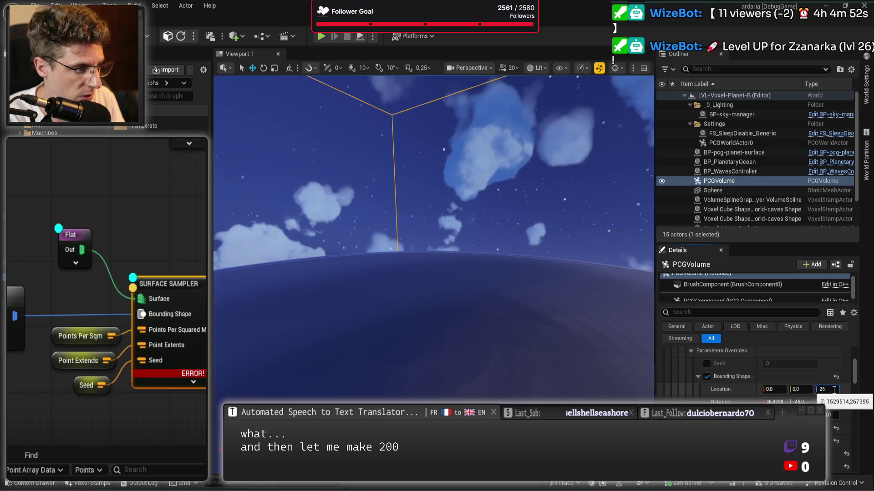
text(00000)
key(Tab)
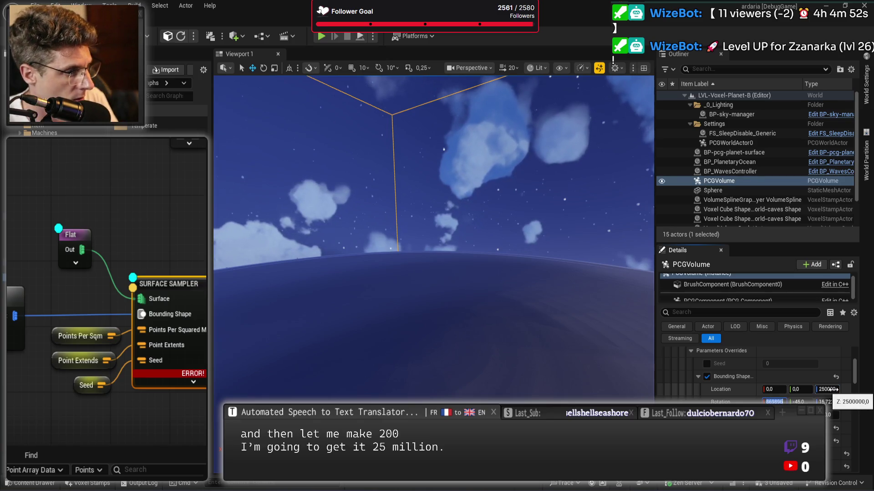
Set the bounding shape scale to 100 on all three axes
scroll(767, 386, up, 5)
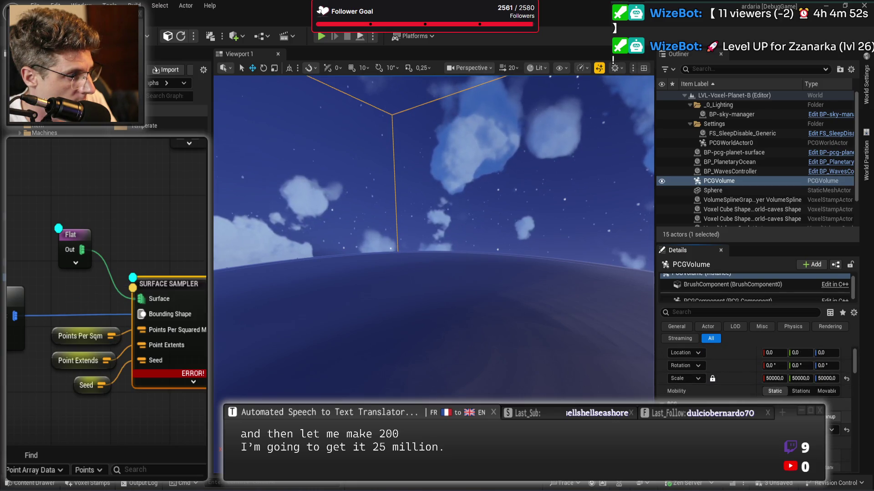
scroll(773, 387, down, 5)
scroll(774, 386, down, 2)
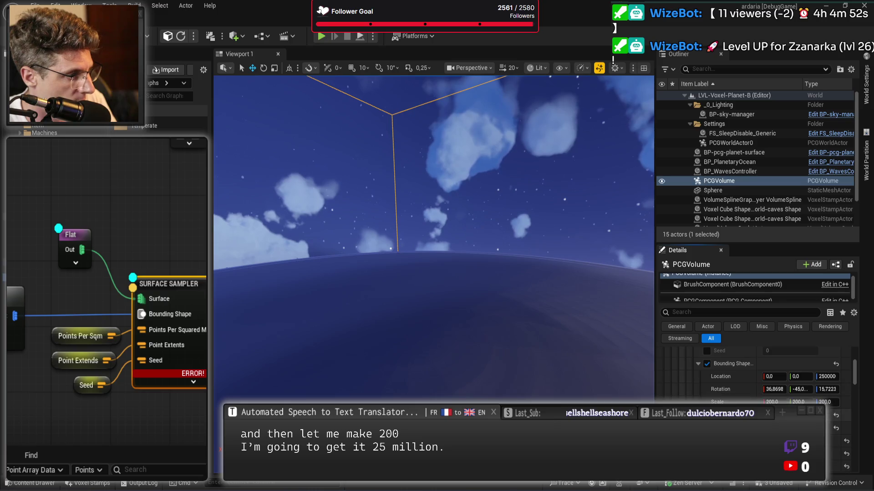
click(781, 401)
text(10)
key(Tab)
text(1)
key(Tab)
text(100)
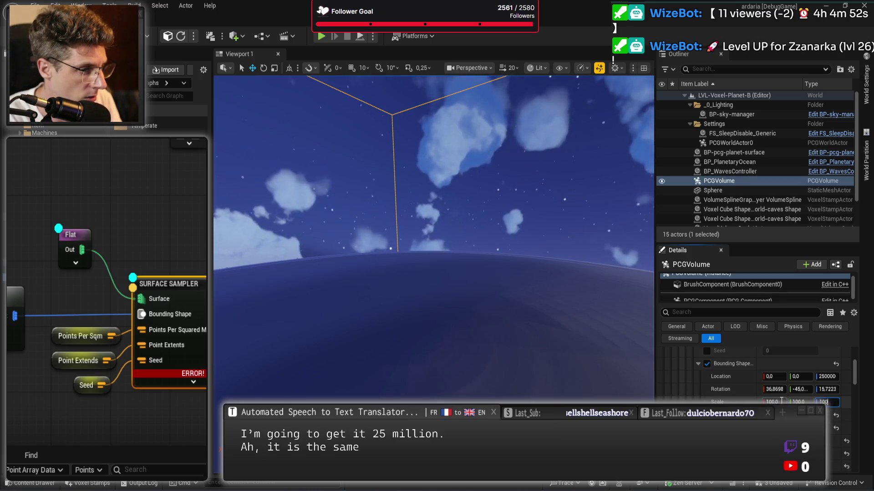
key(Return)
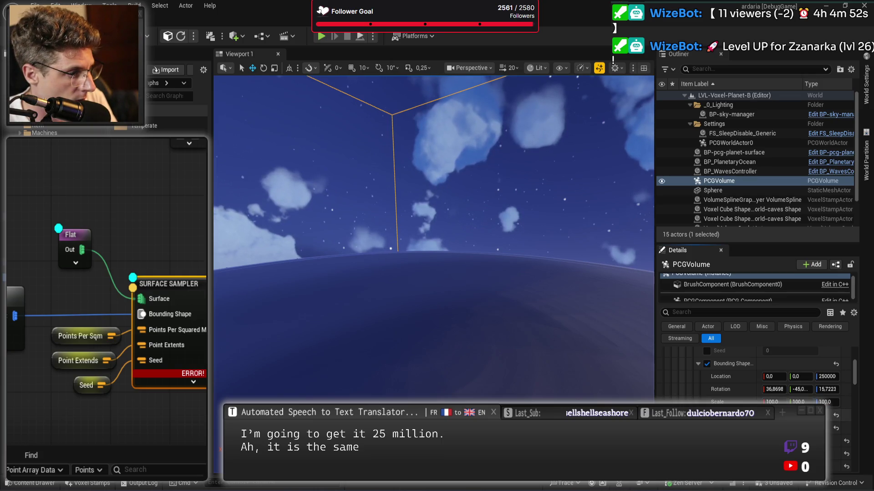
Change the bounding shape scale to 10 on X, Y and Z
click(782, 401)
text(10)
key(Tab)
text(10)
key(Tab)
text(10)
key(Return)
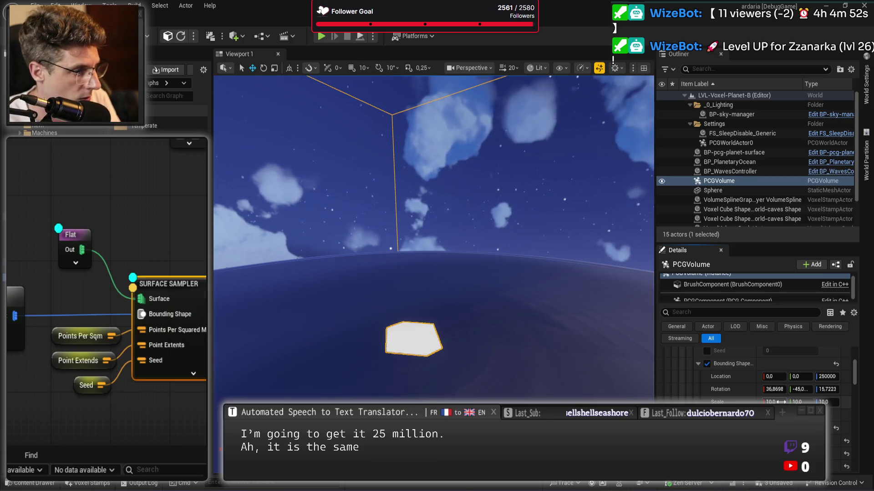
drag(529, 341, 501, 341)
Zoom onto the sampled polygon and undo/redo between the flat surface and scattered voxel points
scroll(433, 236, up, 10)
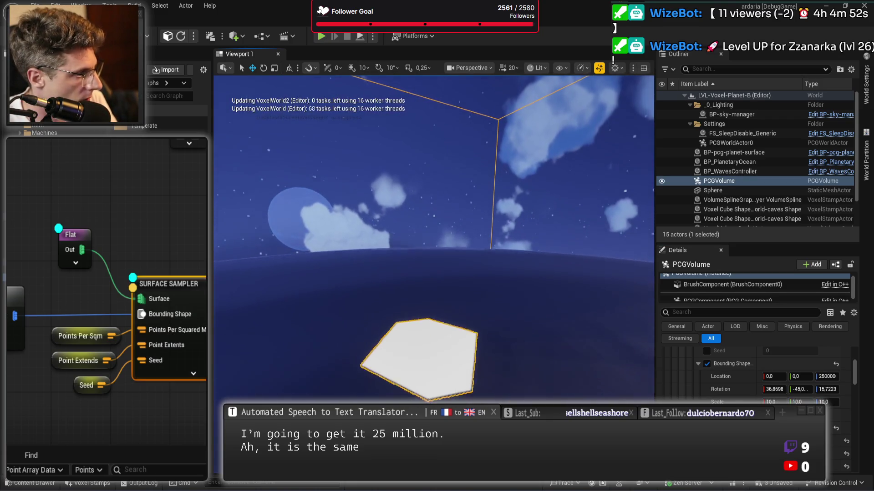
scroll(434, 237, up, 5)
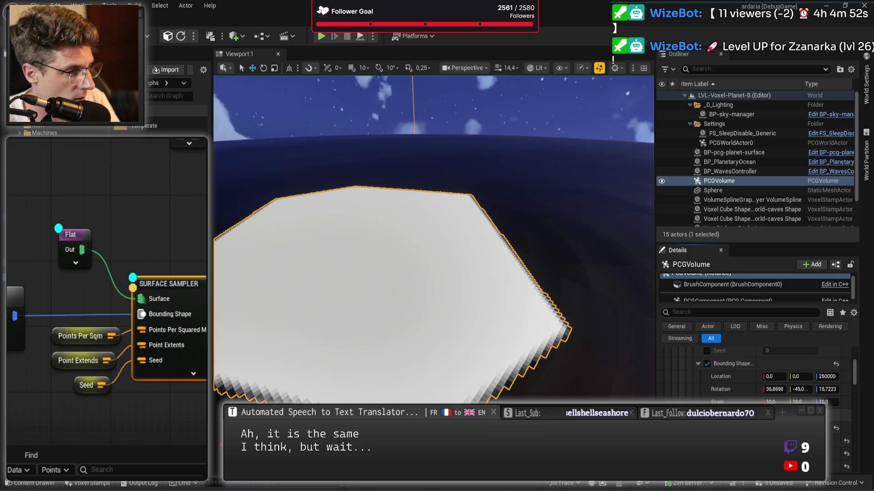
key(Return)
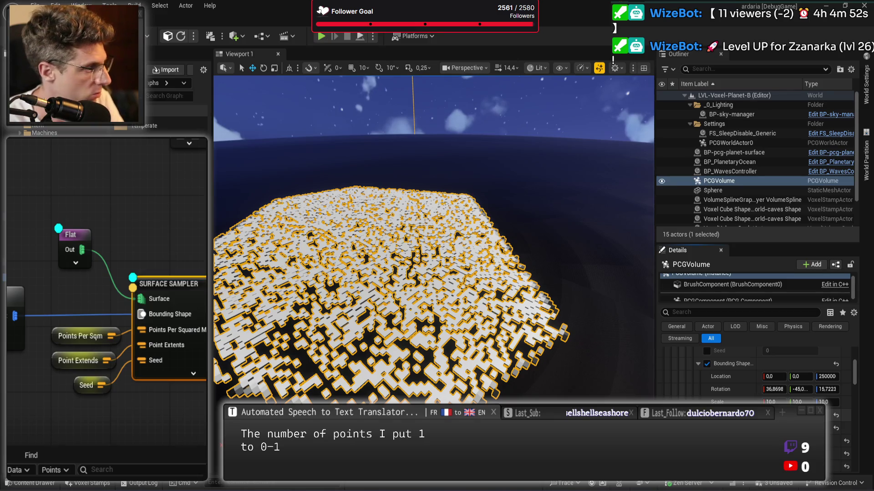
key(ctrl+z)
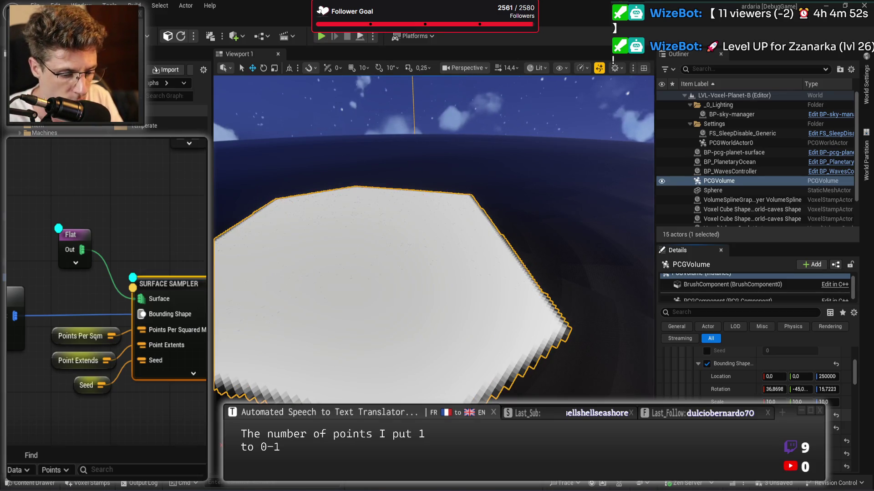
key(ctrl+y)
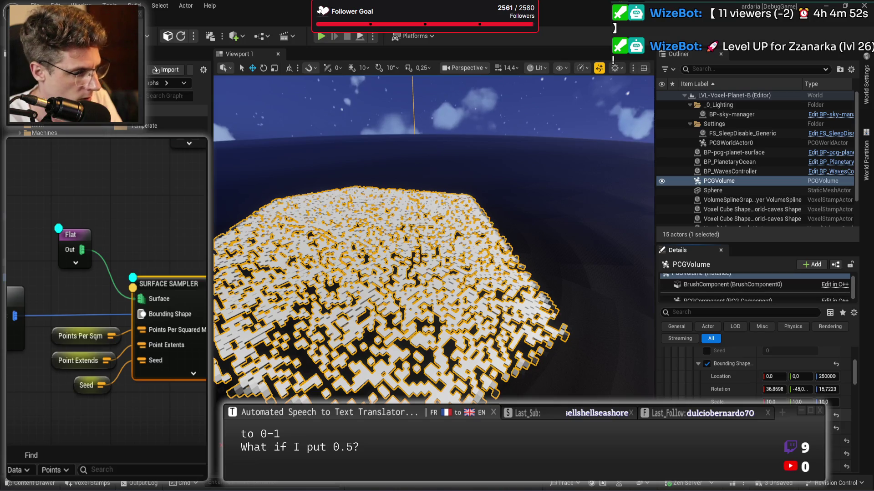
key(ctrl+y)
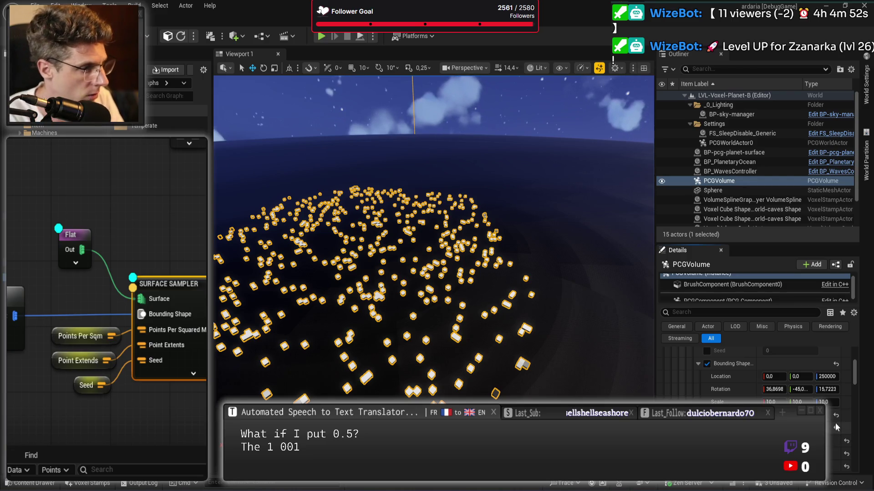
key(ctrl+z)
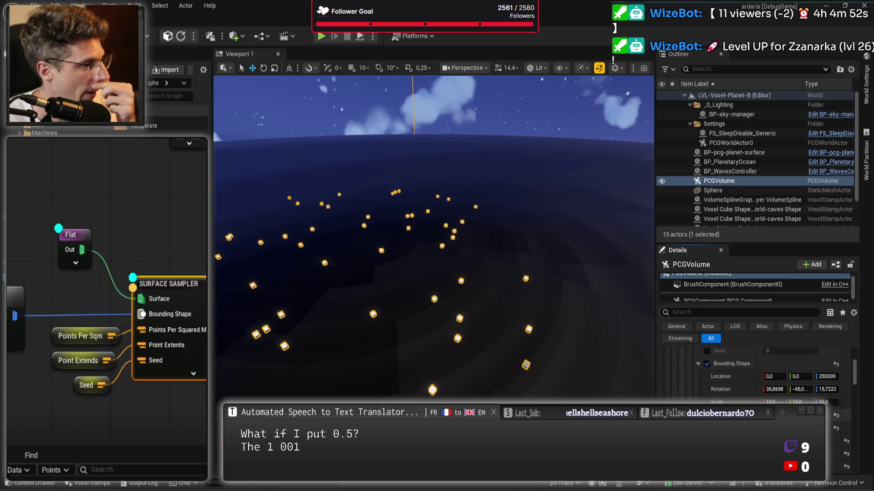
click(778, 402)
Commit a bounding shape scale of 100 on X, Y and Z
key(Tab)
text(00)
key(Tab)
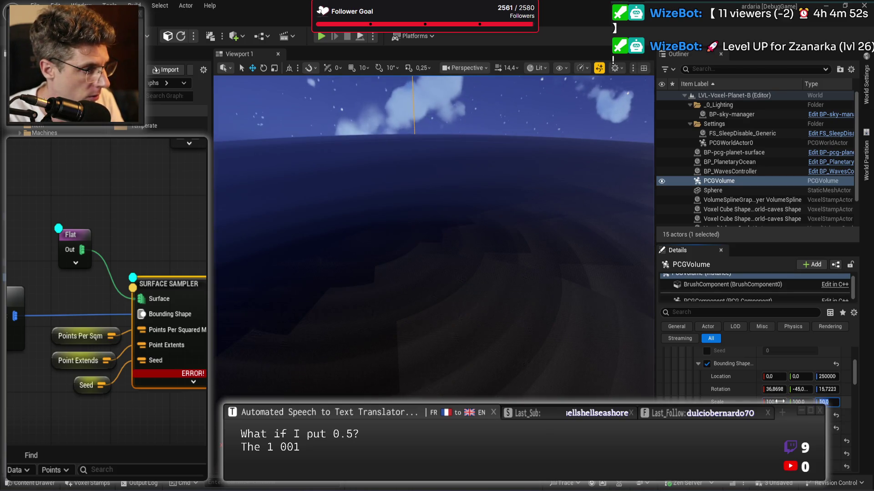
text(100)
key(Return)
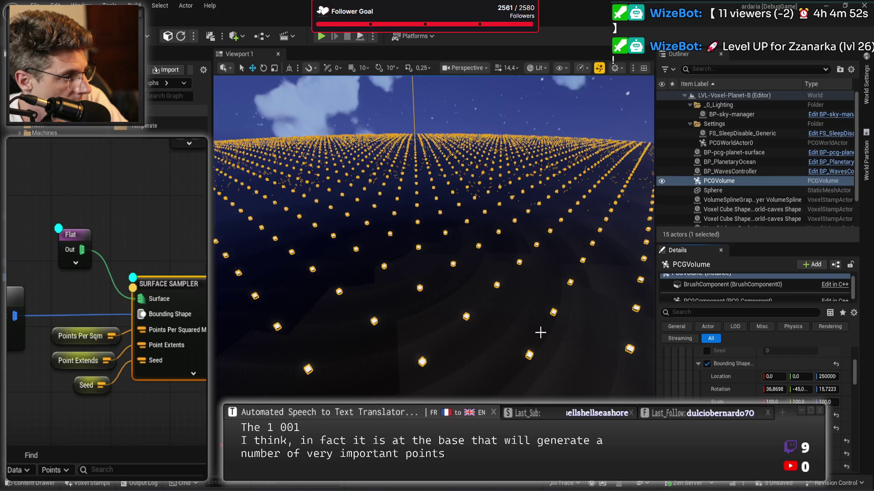
Fly the viewport toward the planet to view the points spread across its surface
scroll(540, 333, down, 10)
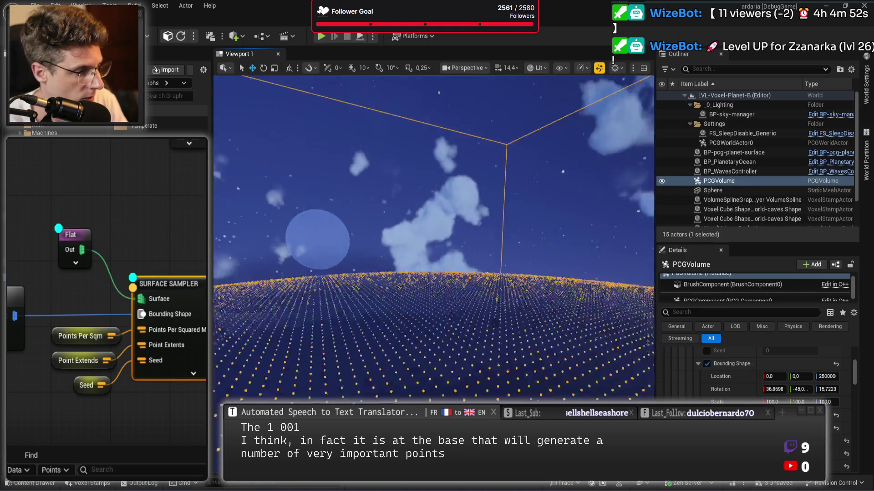
scroll(433, 242, up, 3)
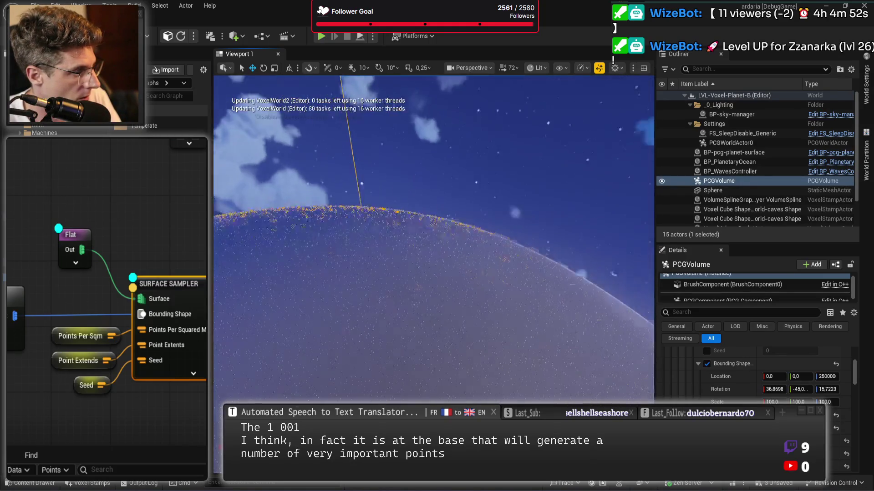
key(w)
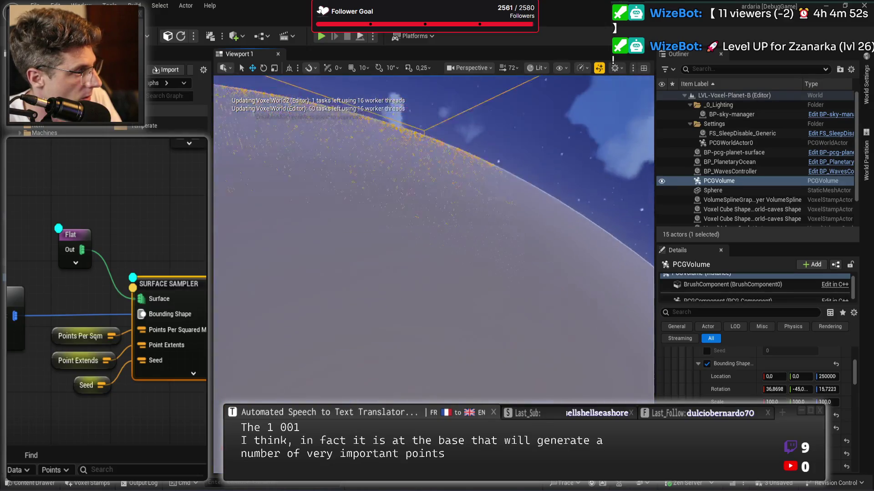
key(s)
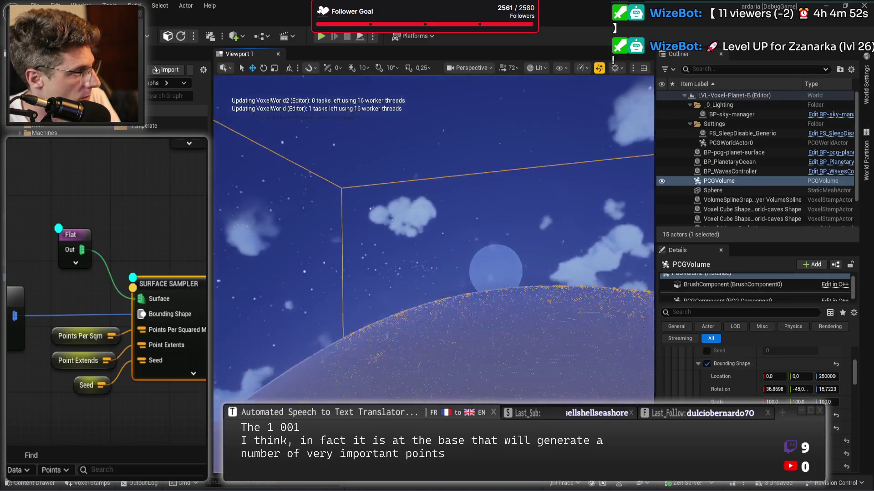
key(w)
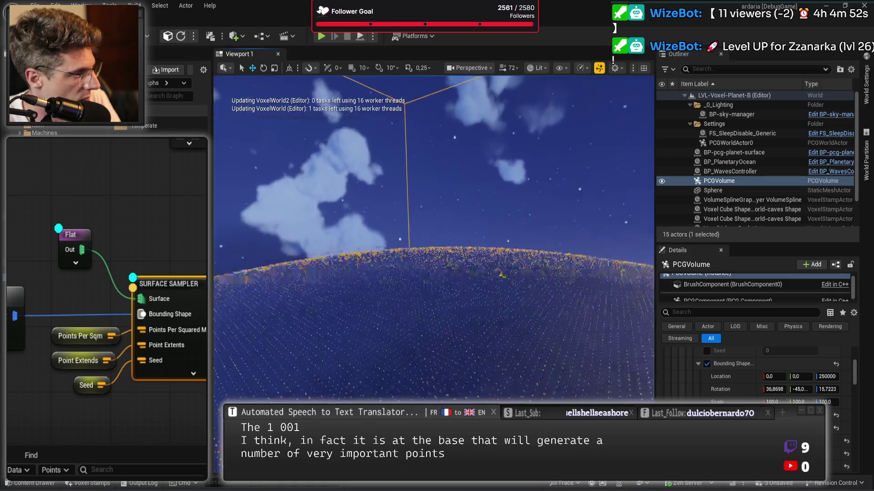
key(w)
key(w)
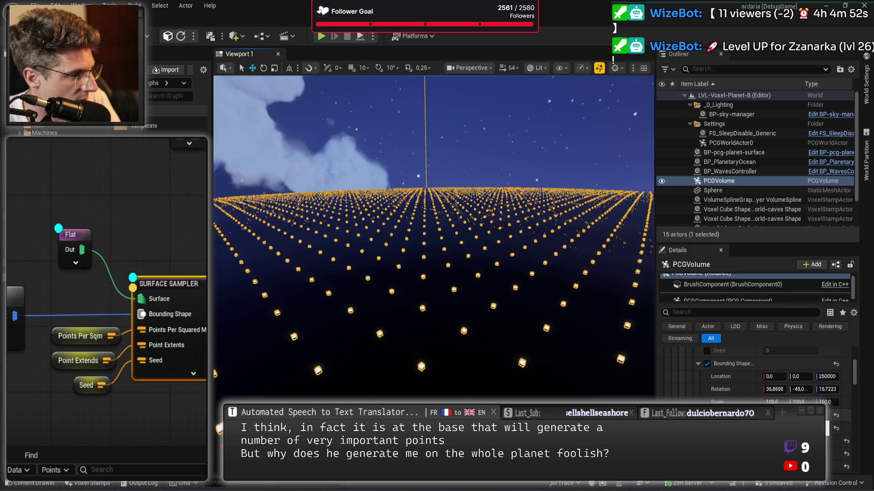
click(780, 399)
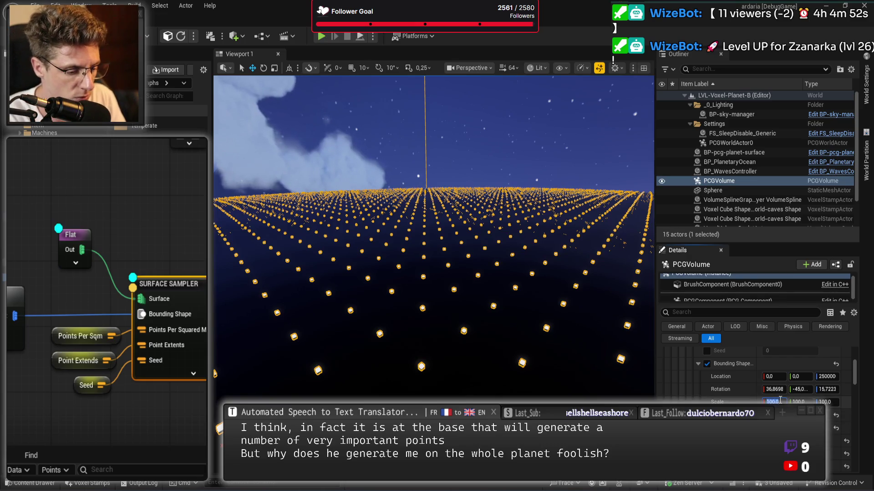
Set the bounding shape scale to 20 on X, Y and Z
text(20)
key(Tab)
text(20)
key(Tab)
text(20)
key(Return)
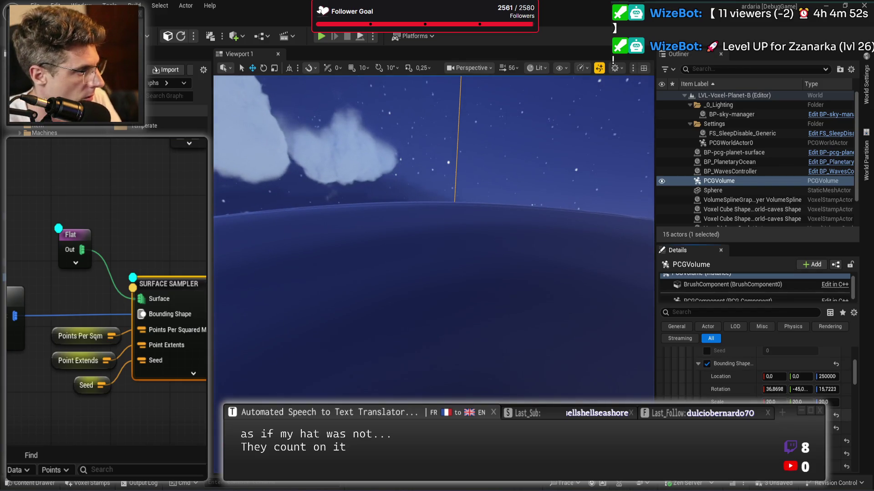
mouse_move(504, 286)
mouse_down()
mouse_move(504, 237)
mouse_move(504, 289)
mouse_move(504, 255)
mouse_up()
key(Escape)
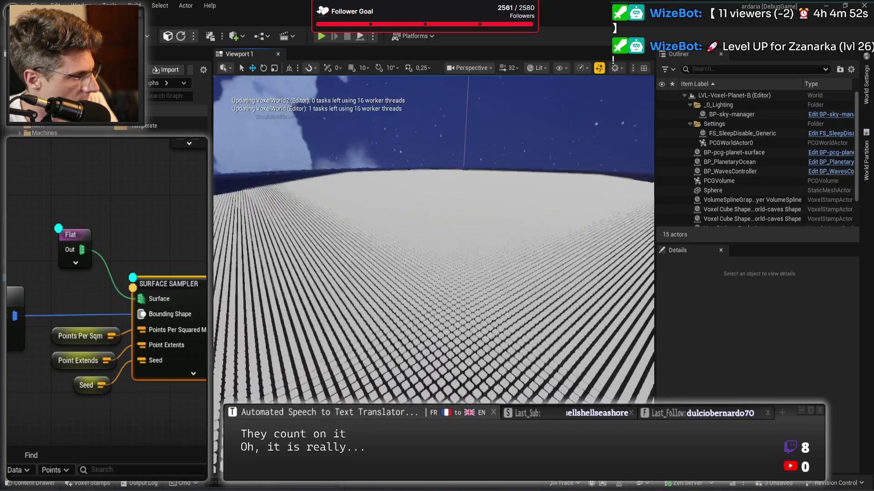
Select the PCGVolume's PCG component and bring the Attribute Maths Op node into view
click(755, 184)
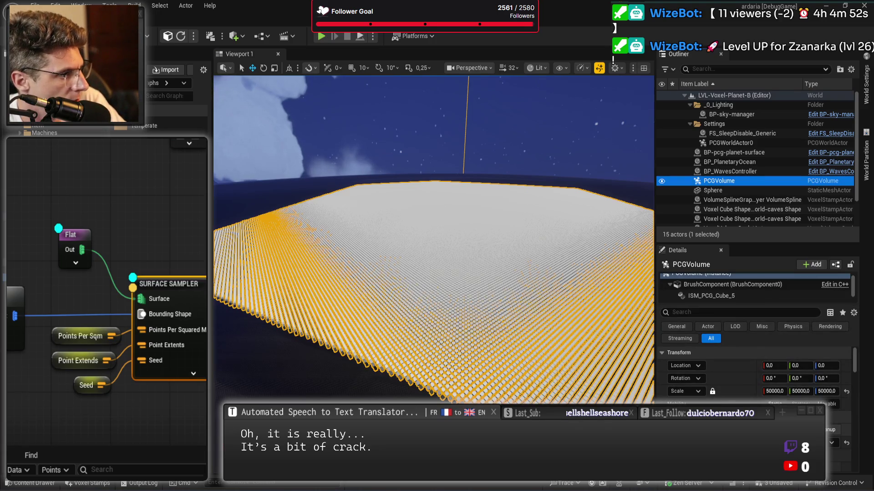
scroll(754, 375, down, 2)
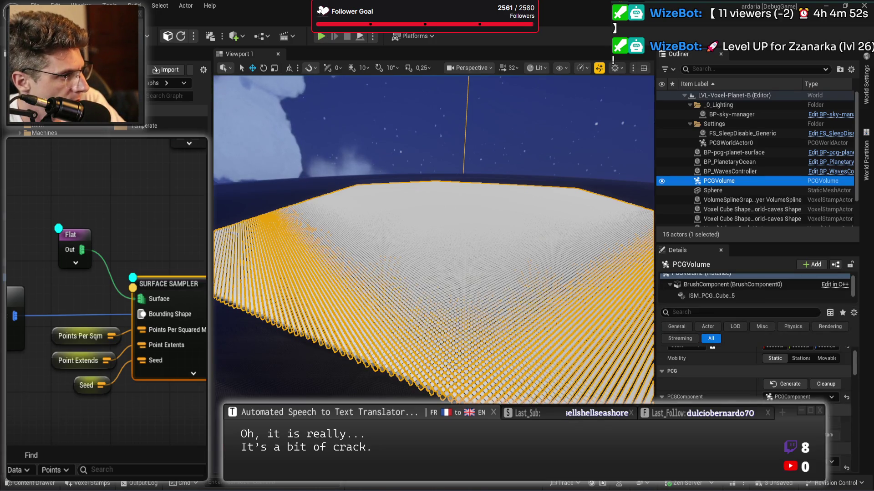
scroll(732, 294, down, 1)
click(731, 297)
scroll(756, 373, down, 3)
drag(517, 332, 464, 323)
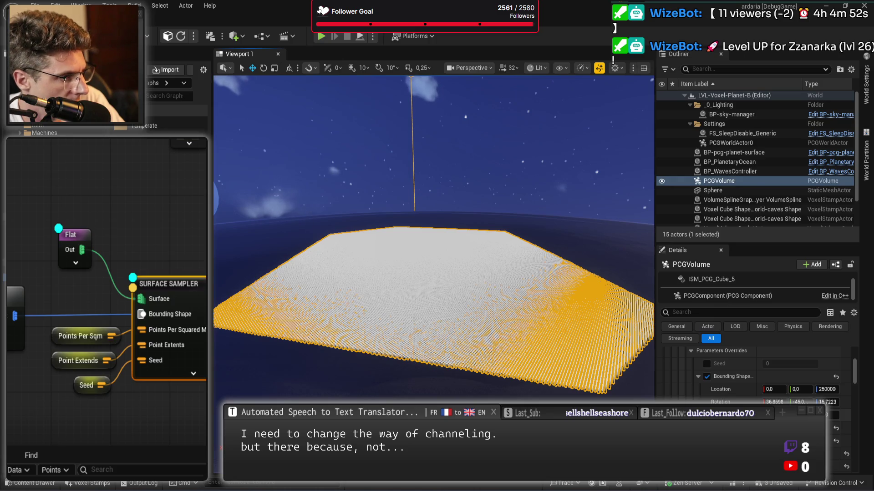
mouse_move(91, 273)
mouse_down()
mouse_move(118, 239)
mouse_move(150, 229)
mouse_up()
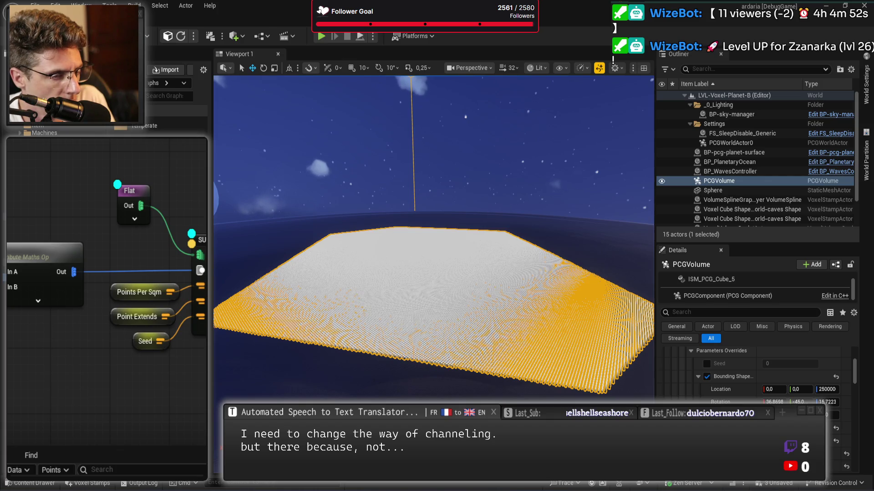
Disable the Attribute Maths Op node, view the patch, then re-enable the node
click(32, 257)
key(e)
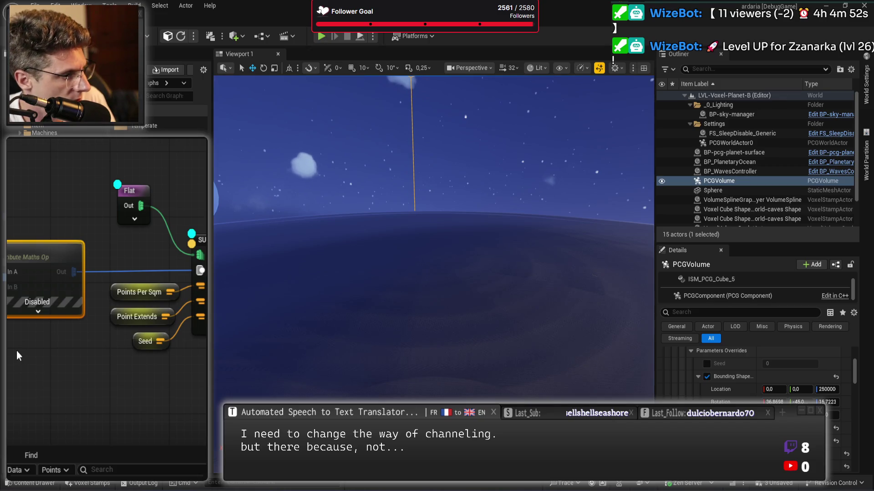
click(35, 353)
scroll(413, 250, down, 1)
mouse_move(412, 250)
mouse_down()
mouse_move(434, 302)
mouse_move(606, 299)
mouse_up()
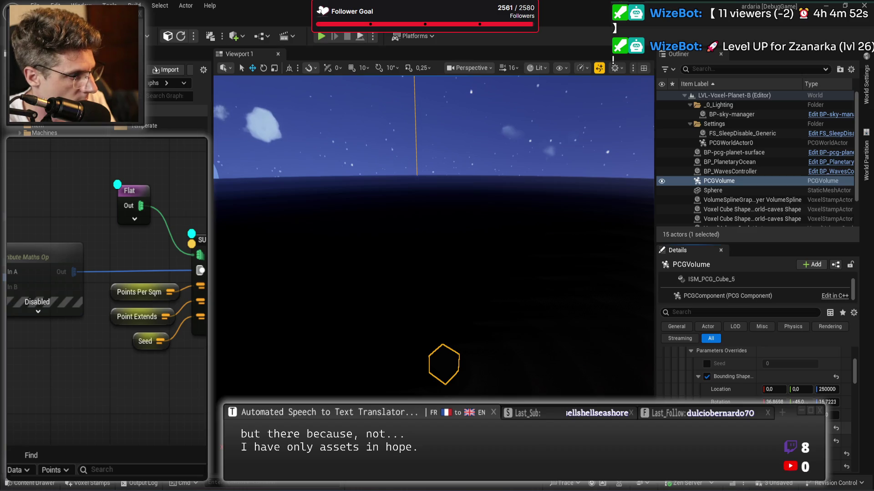
drag(571, 318, 575, 368)
scroll(574, 373, down, 1)
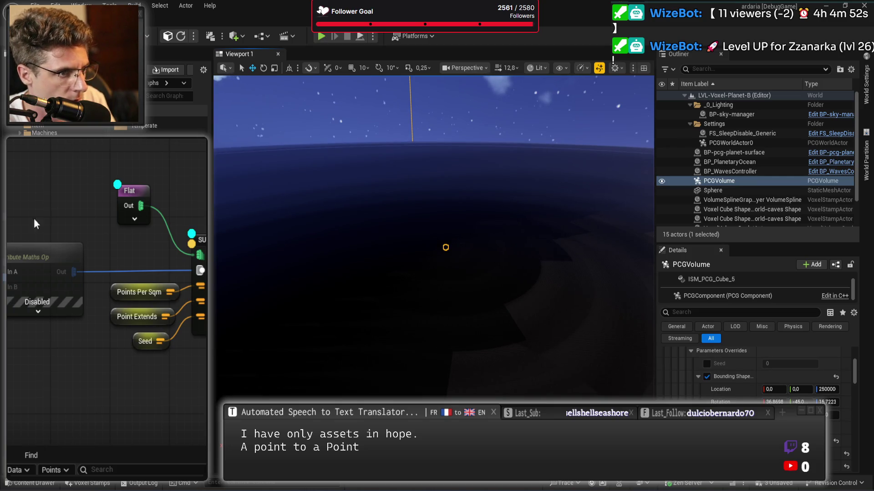
click(30, 257)
key(e)
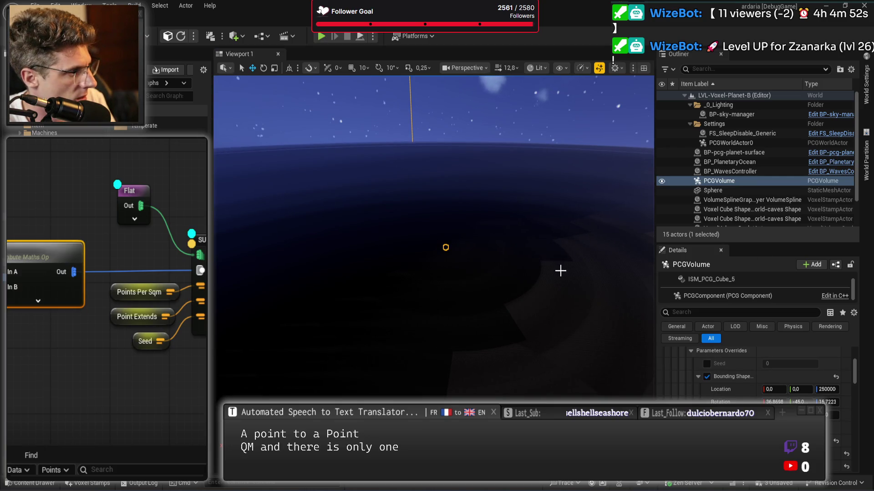
Set the Points Per Sqm override to 0.1 and restore the Cube actor with undo
drag(558, 288, 569, 264)
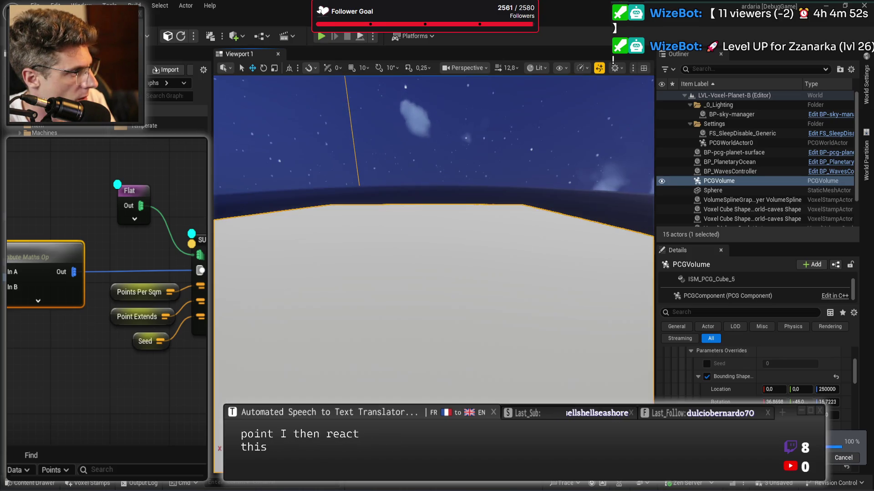
scroll(434, 273, down, 5)
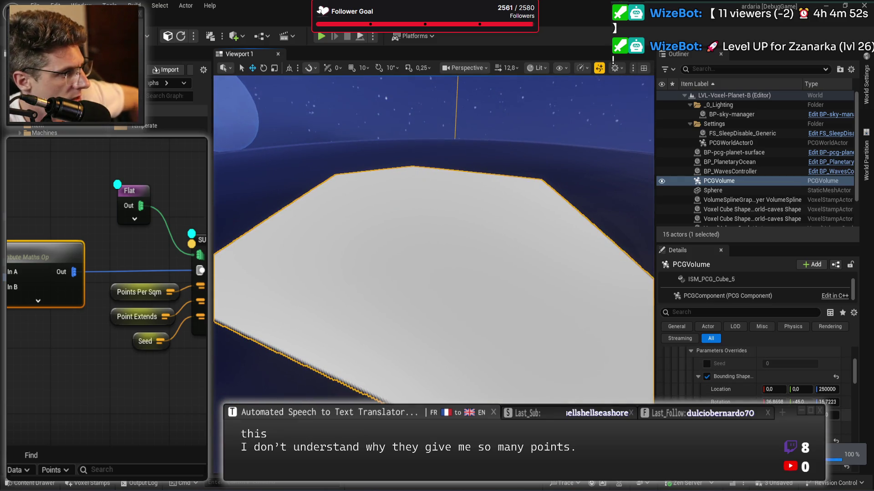
scroll(756, 378, down, 2)
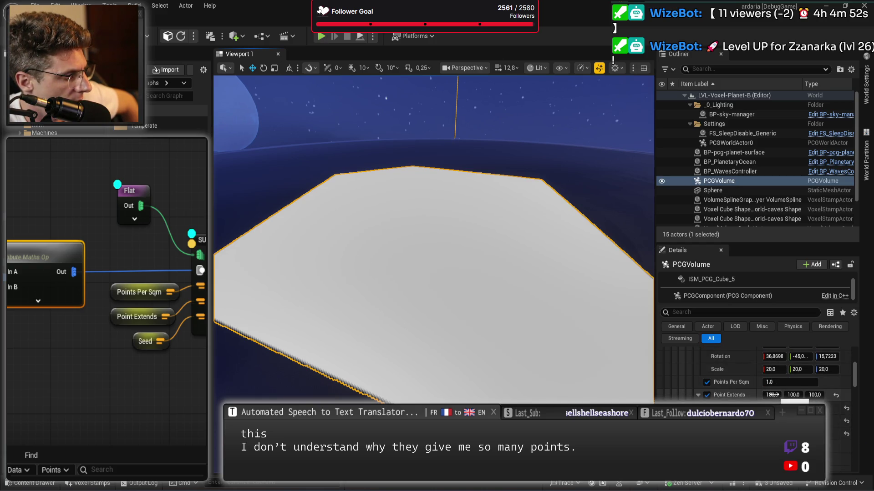
click(790, 383)
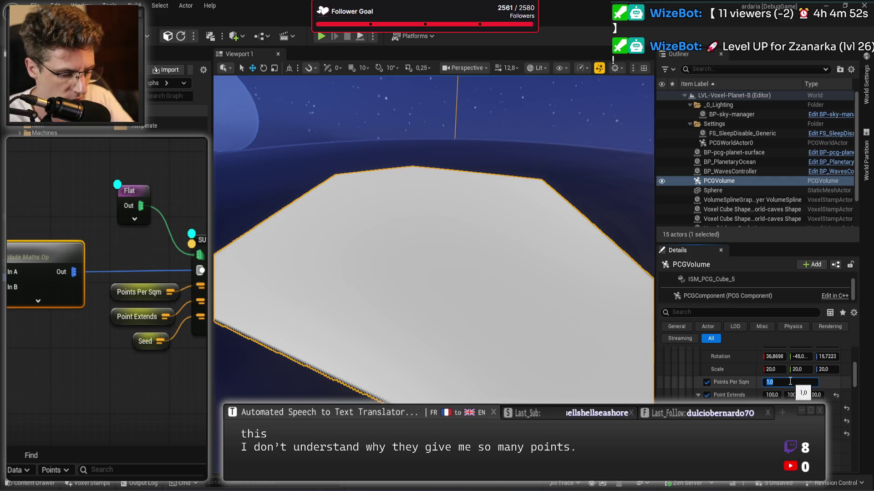
text(0,1)
text(0.1)
key(Return)
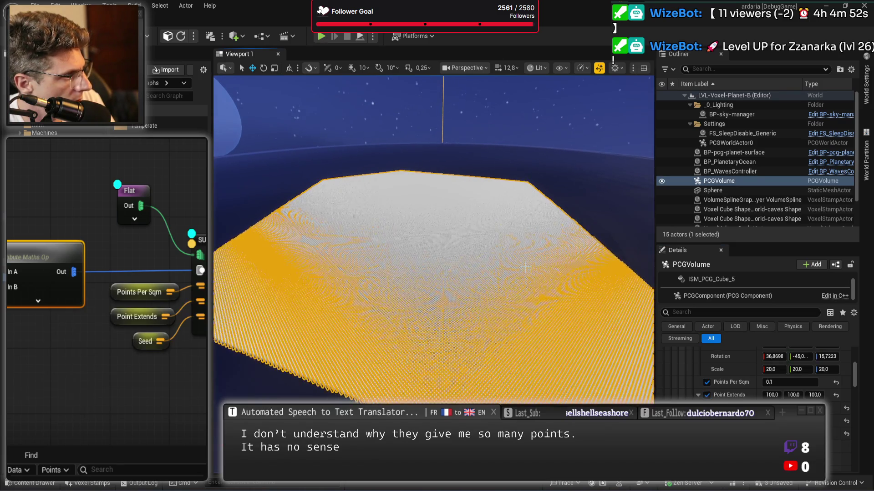
key(Escape)
key(ctrl+z)
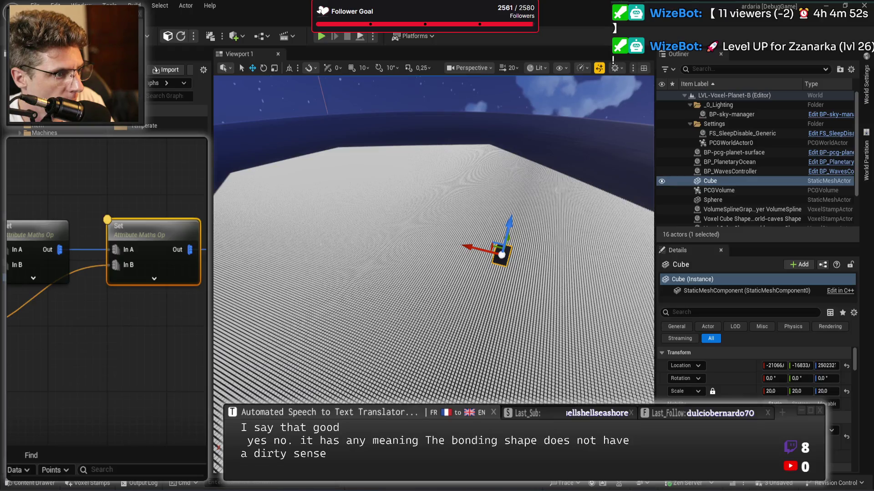
Select the Surface Sampler node and inspect its dense points on the Cube's top surface
scroll(546, 251, down, 5)
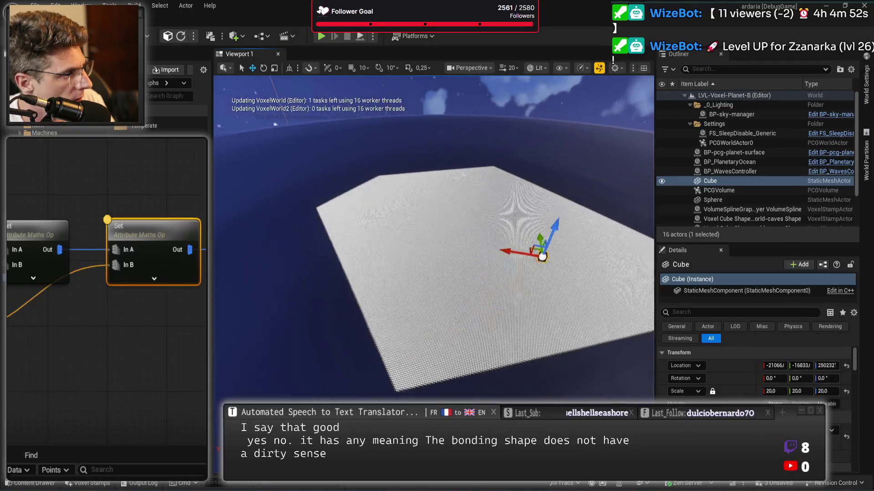
scroll(432, 273, up, 2)
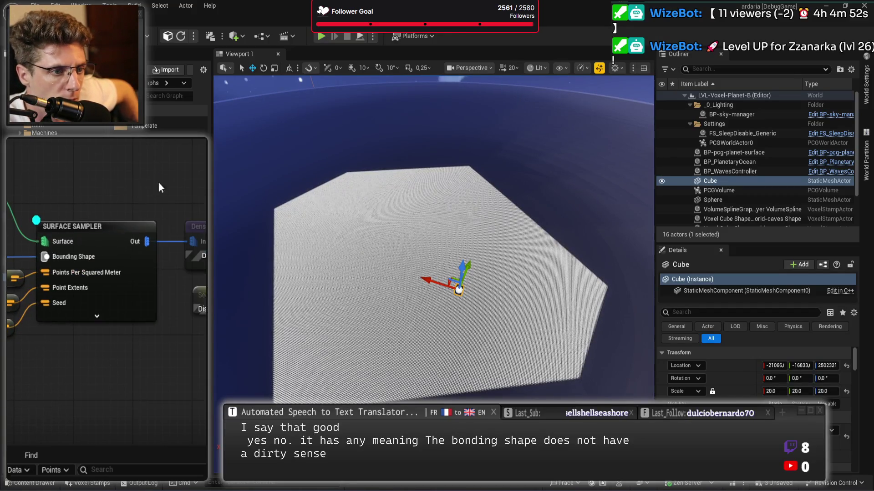
drag(160, 187, 113, 345)
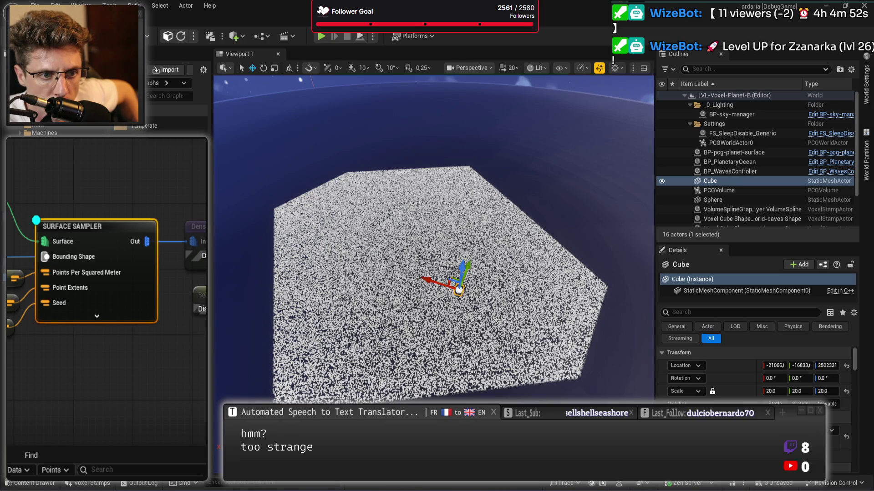
click(62, 207)
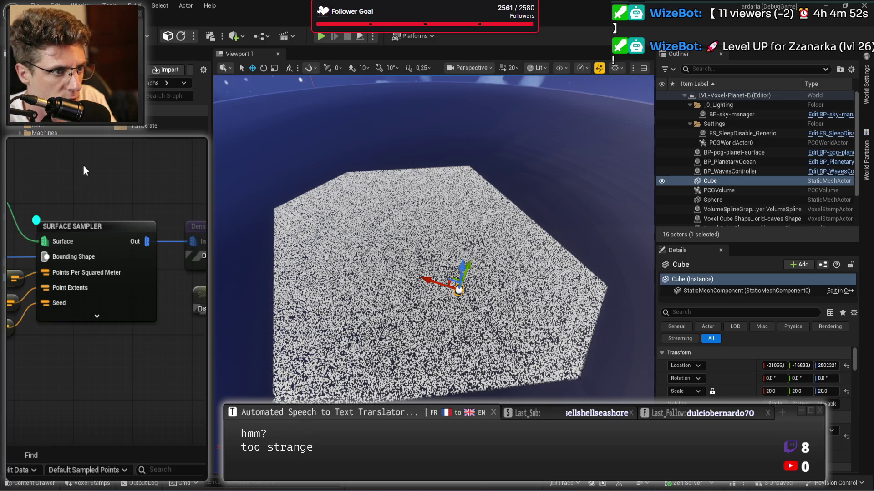
drag(90, 171, 115, 335)
key(a)
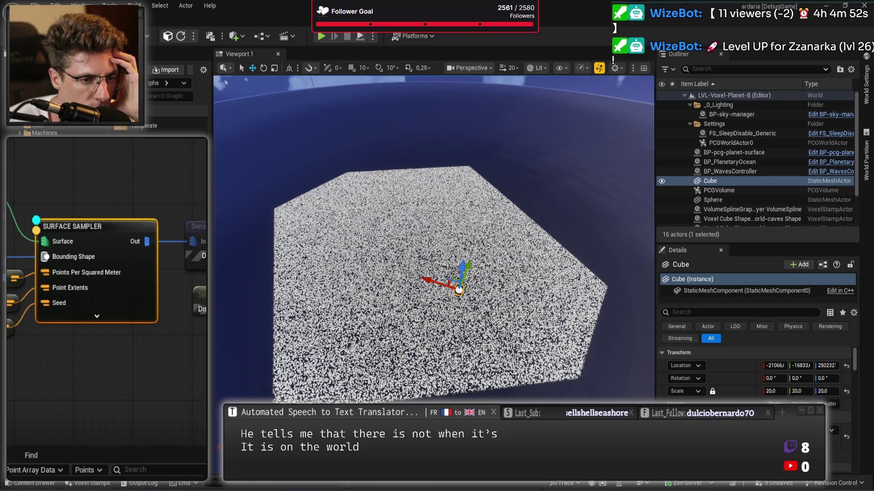
drag(40, 326, 150, 351)
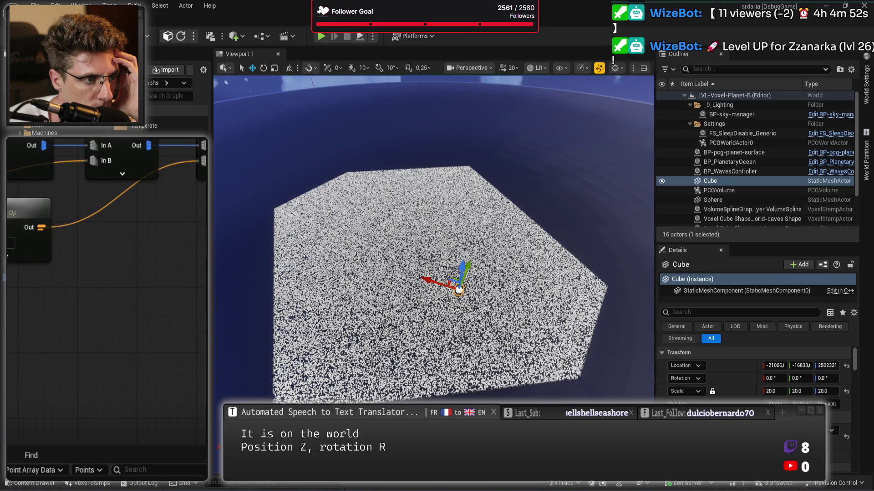
Regenerate the points as a sparse scatter, tilt the view toward the horizon, and select PCGVolume
click(149, 364)
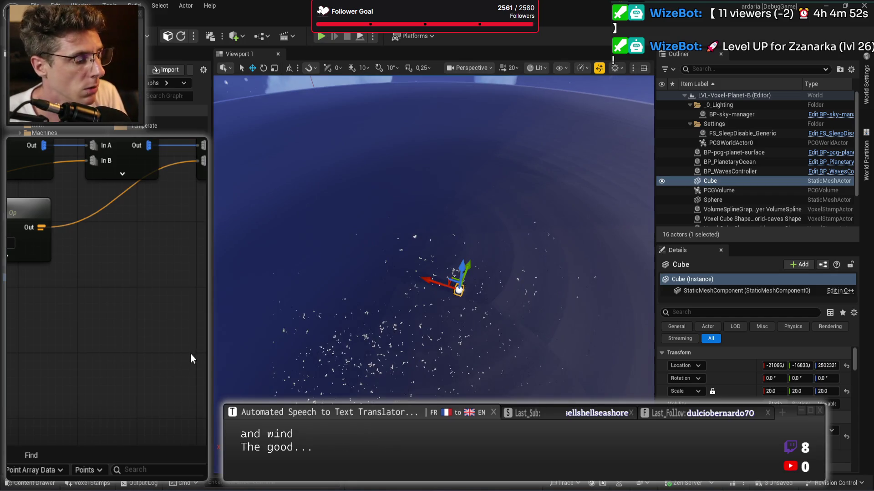
drag(585, 249, 564, 258)
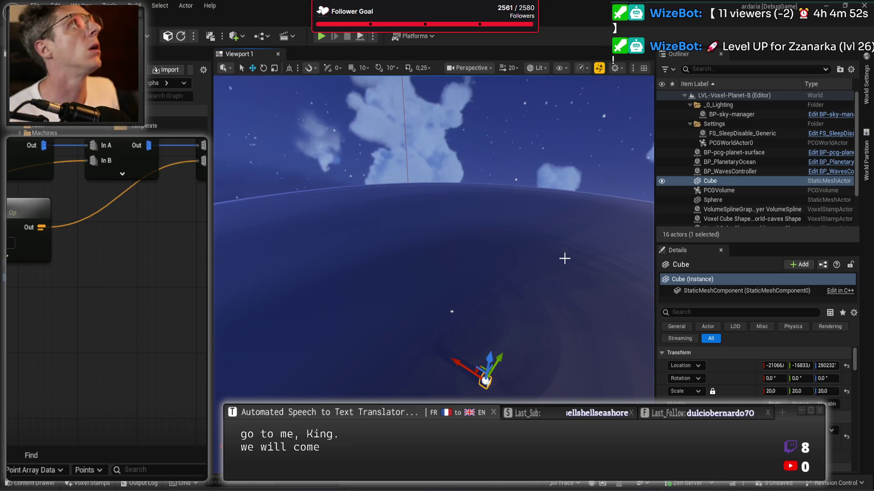
mouse_move(482, 332)
mouse_down()
mouse_move(498, 331)
mouse_move(478, 314)
mouse_move(455, 339)
mouse_move(445, 308)
mouse_up()
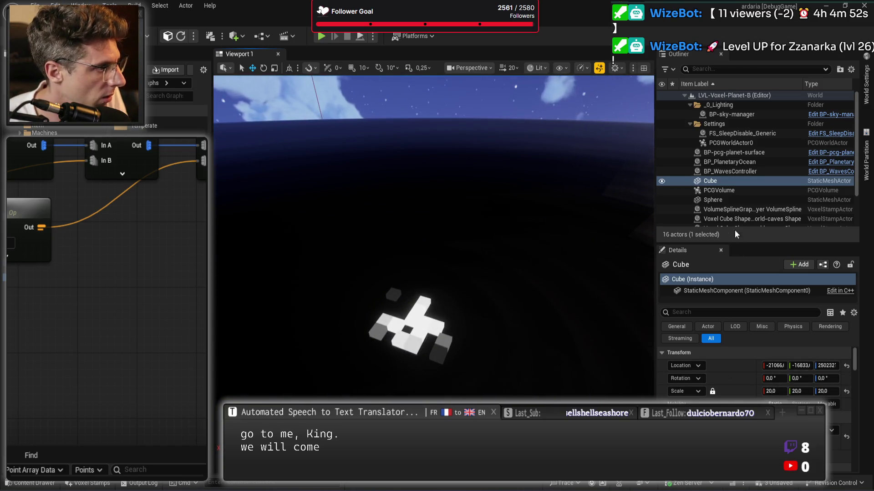
click(734, 191)
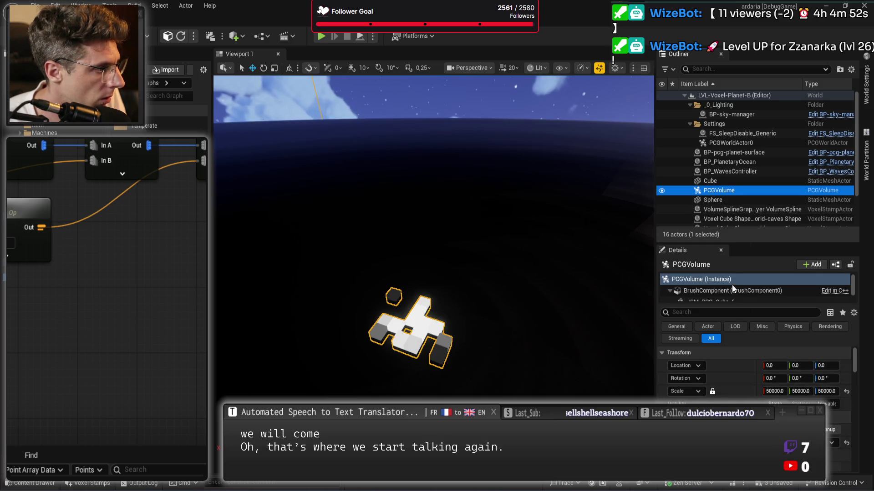
Set the PCGVolume's Bounding Shape scale to 40 on X, Y and Z
scroll(733, 290, down, 1)
scroll(756, 373, down, 5)
scroll(773, 377, down, 2)
click(778, 399)
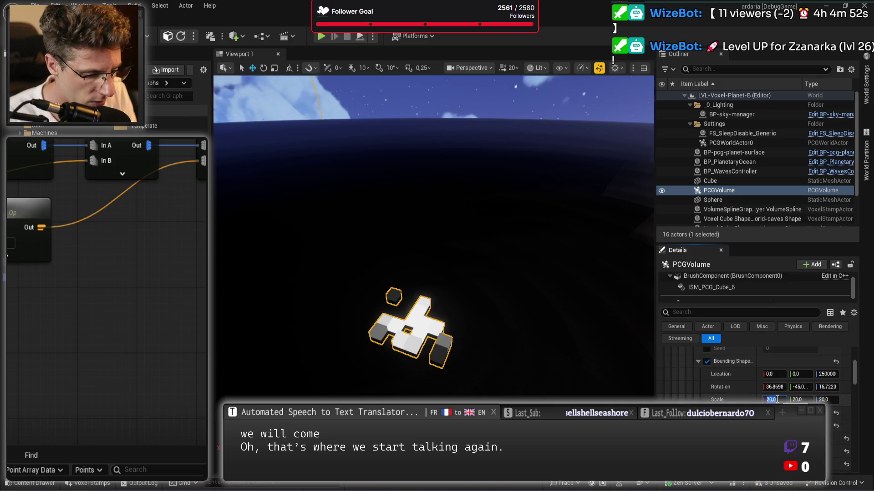
text(40)
key(Tab)
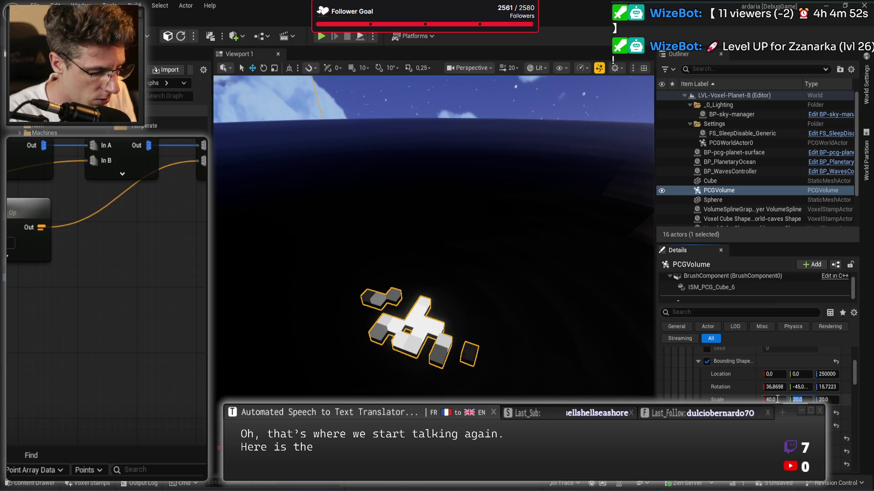
text(40)
key(Tab)
text(4)
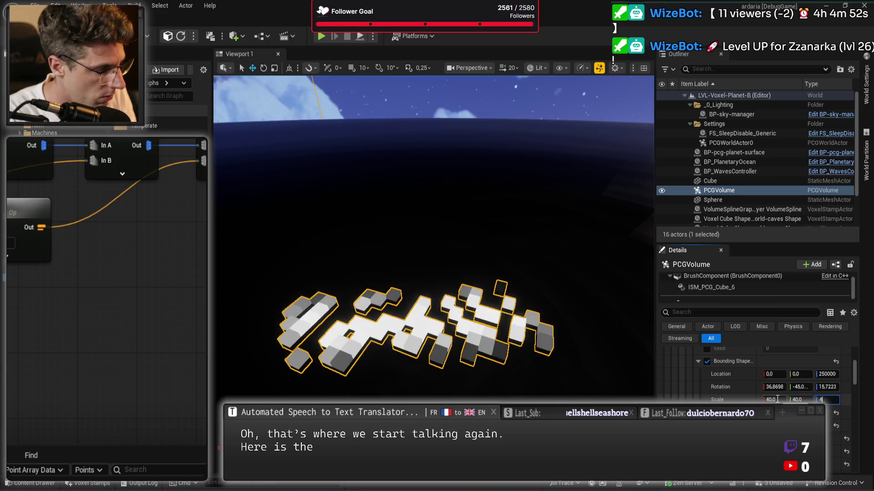
key(Return)
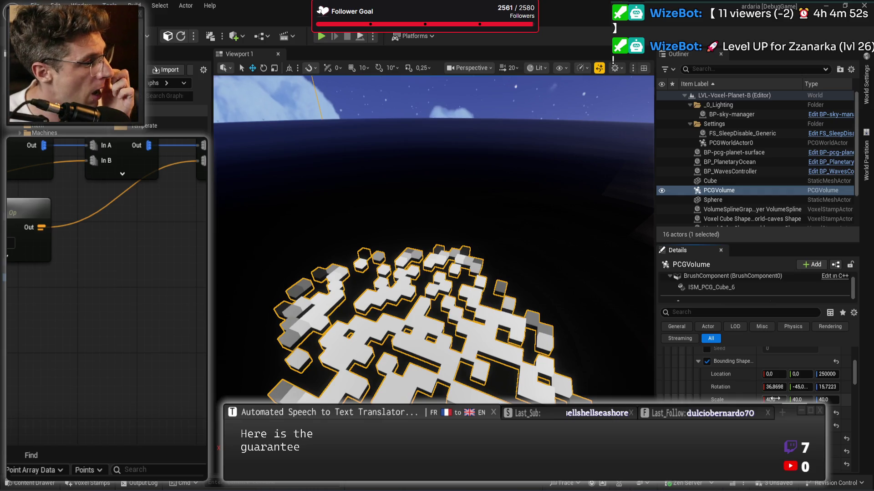
Raise the Bounding Shape scale to 400 on every axis
click(782, 399)
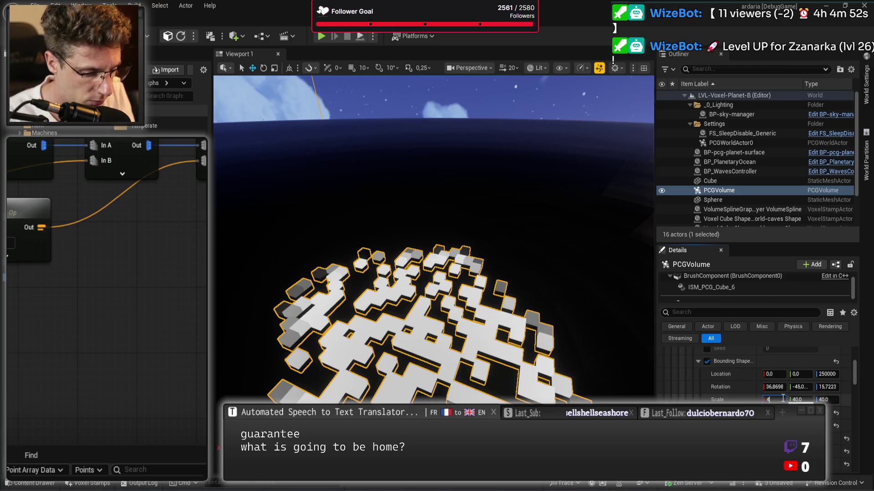
text(00)
key(Tab)
text(00)
key(Tab)
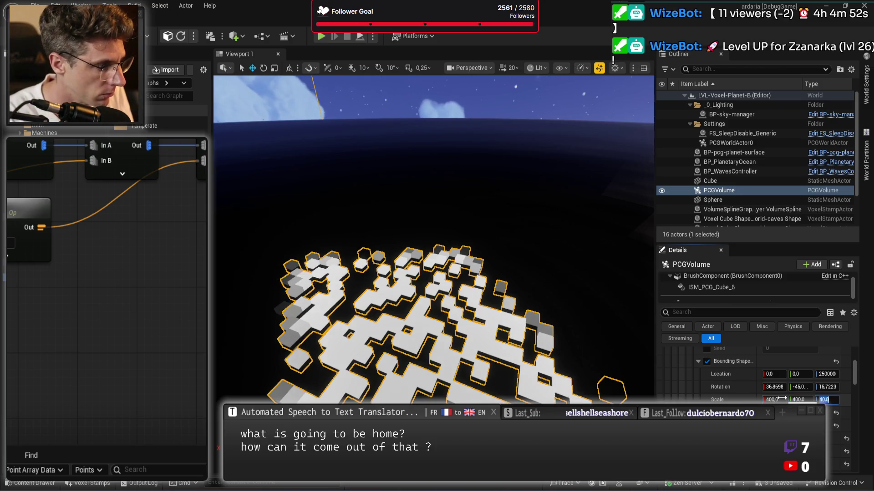
text(0)
key(Return)
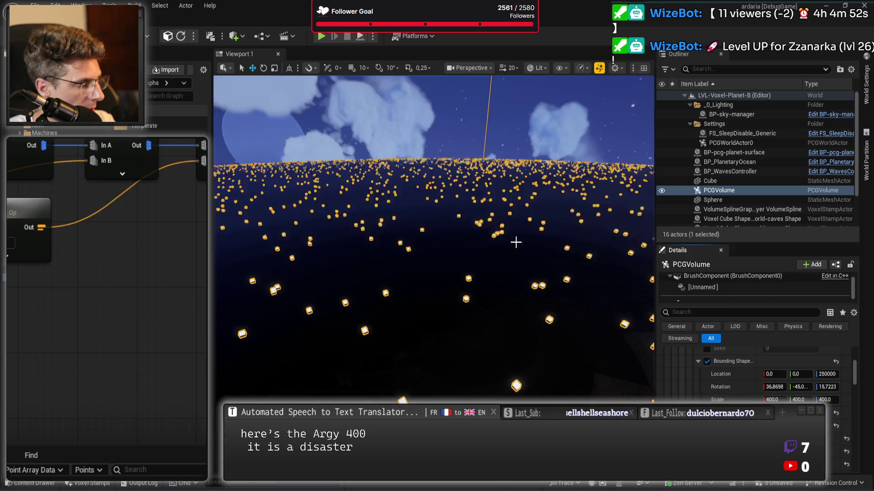
Select the Cube and set its Location X and Y to 0
mouse_move(517, 242)
mouse_down()
mouse_move(546, 257)
mouse_move(546, 285)
mouse_move(546, 239)
mouse_up()
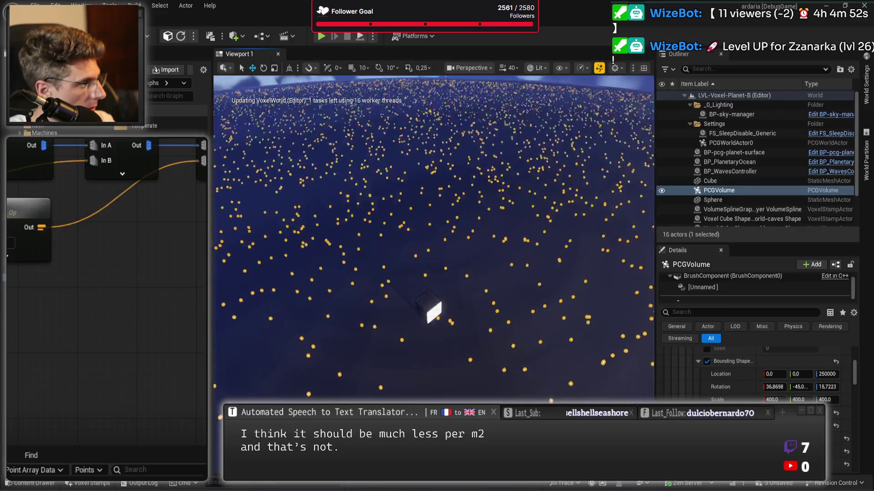
click(425, 312)
scroll(775, 380, up, 10)
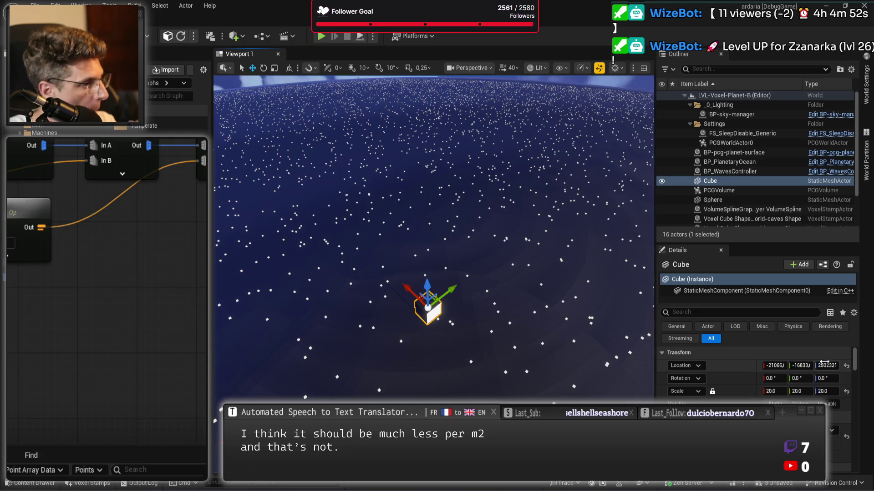
click(781, 364)
text(0)
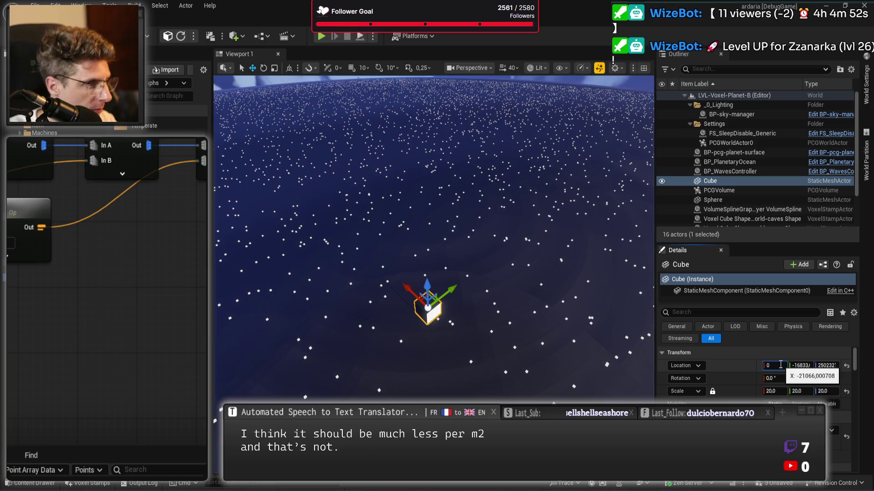
key(Tab)
text(0)
key(Tab)
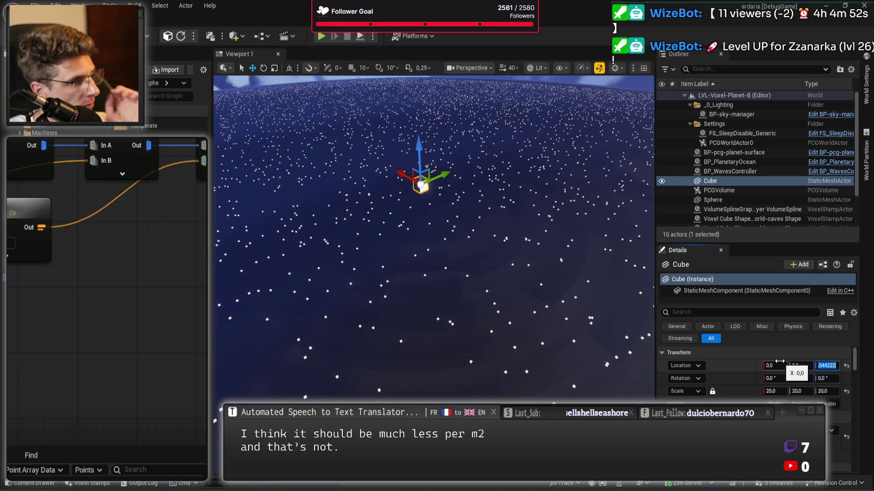
Scale the Cube uniformly to 400 and frame it in the viewport
click(778, 387)
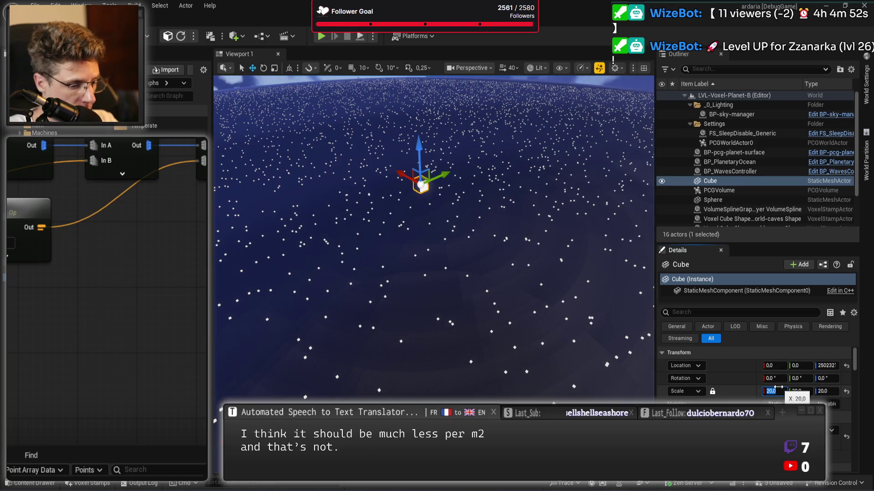
text(400)
key(Tab)
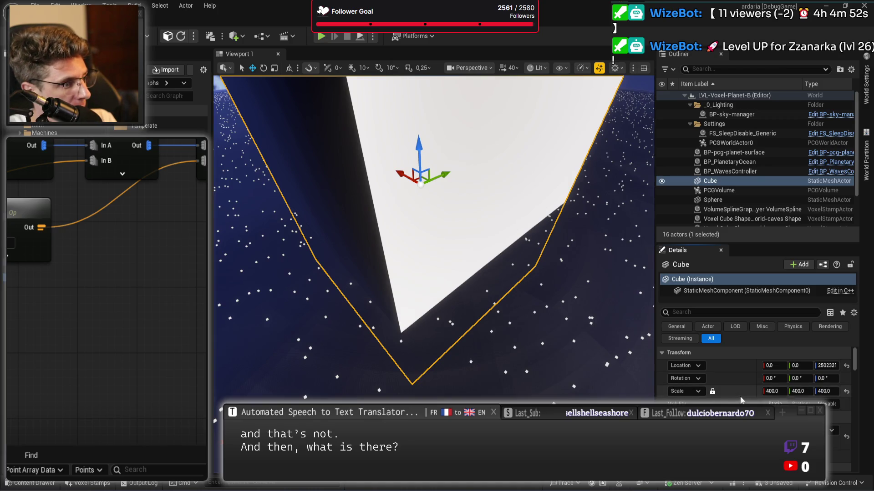
key(f)
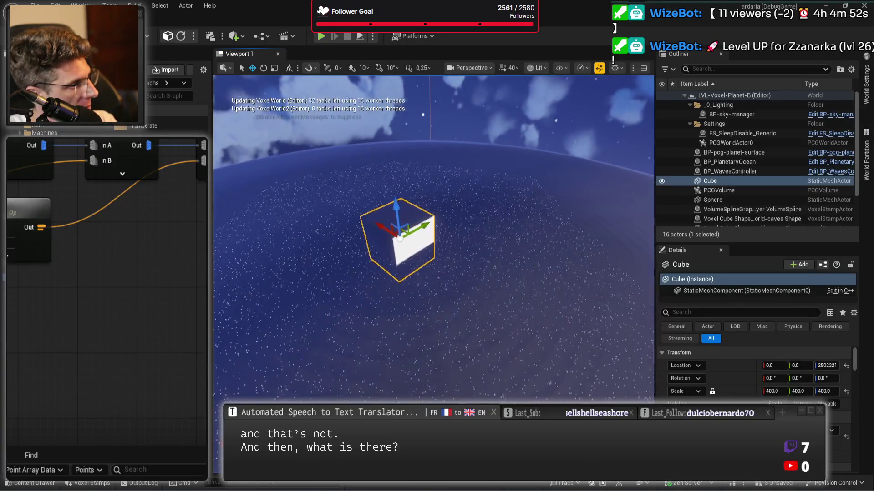
scroll(541, 315, up, 5)
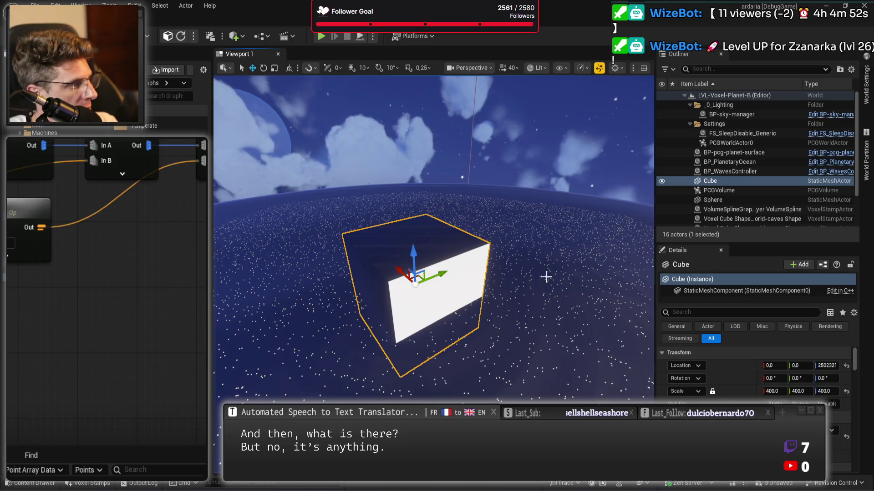
click(757, 190)
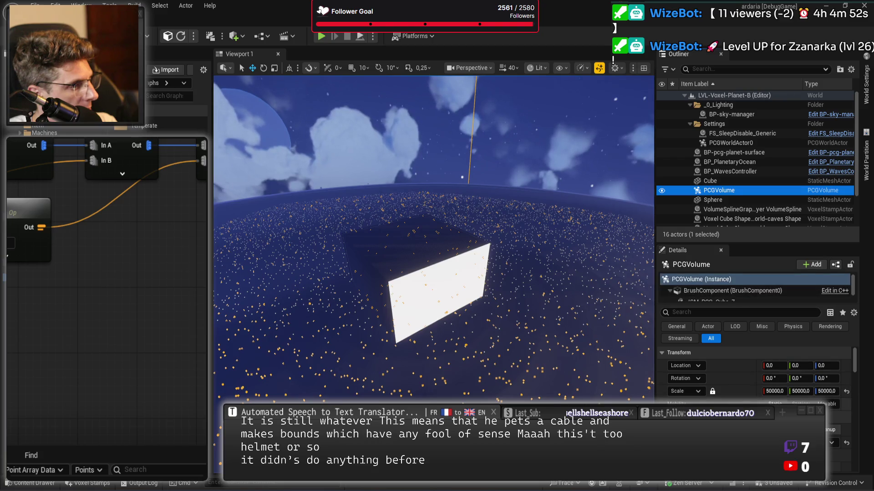
Frame the Multiply maths node in the graph and select the Set (Attribute Maths Op) node
scroll(755, 369, down, 1)
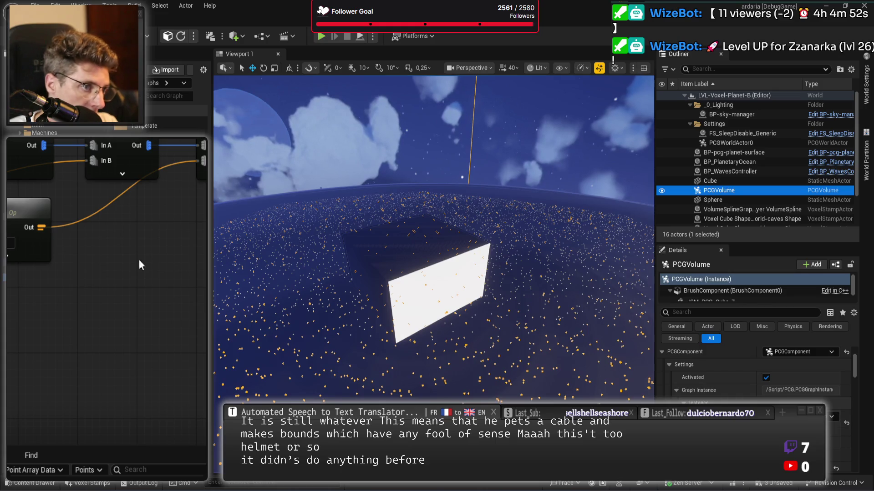
drag(97, 237, 14, 300)
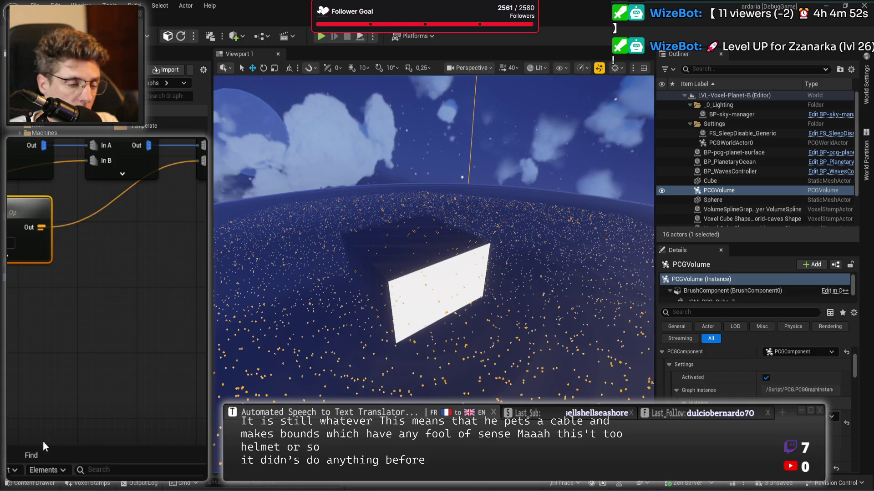
scroll(73, 340, down, 3)
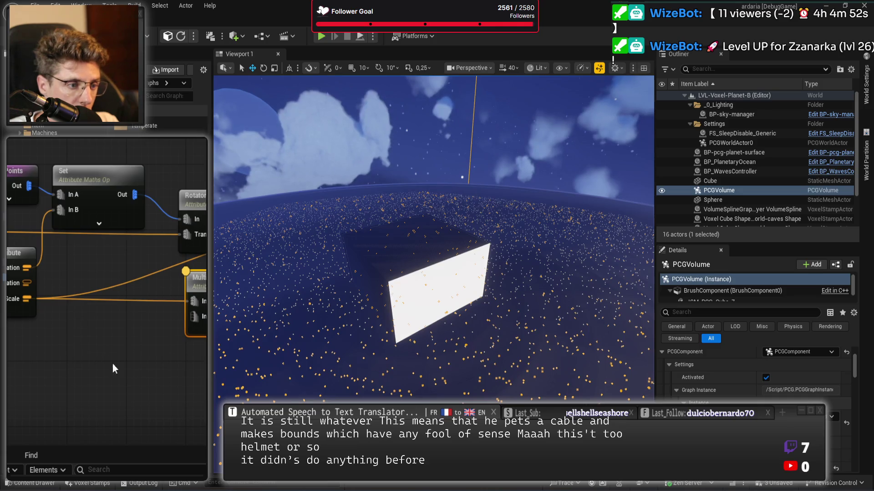
key(f)
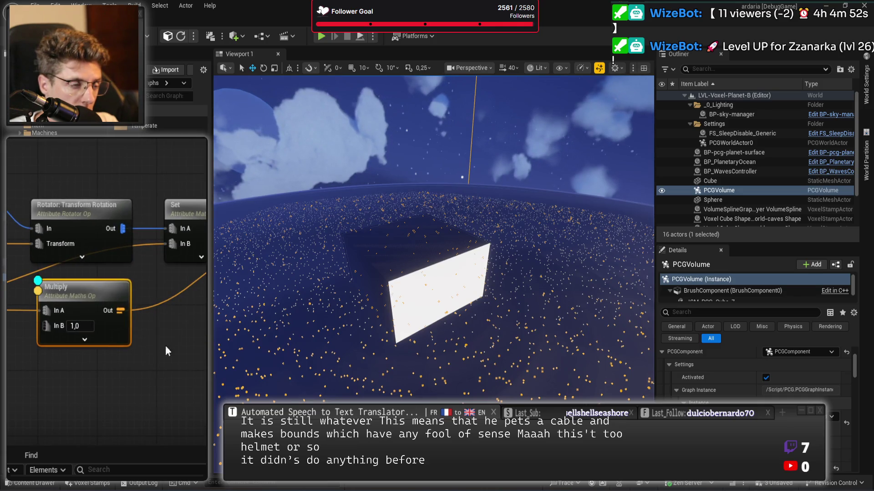
click(72, 312)
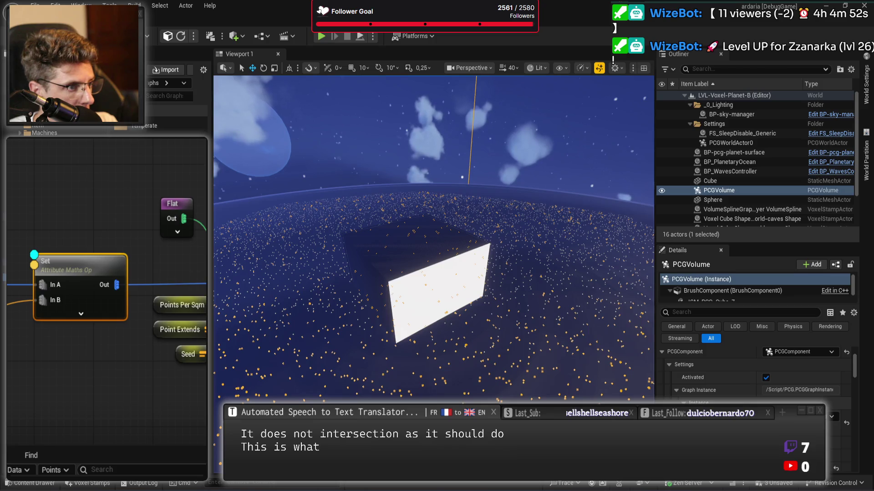
drag(435, 314, 396, 246)
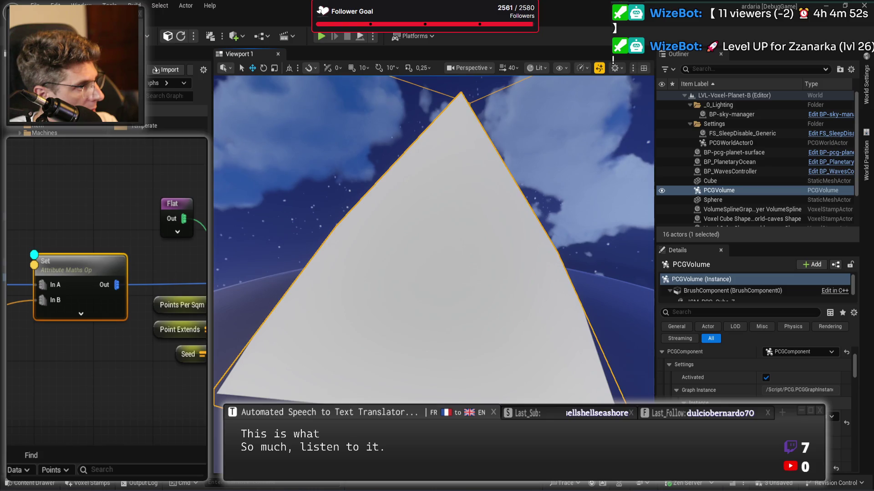
drag(600, 348, 589, 344)
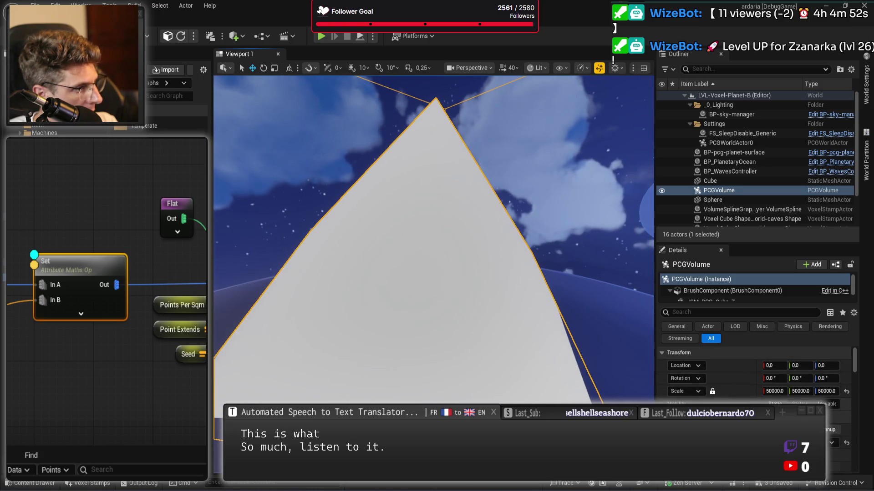
scroll(516, 308, down, 5)
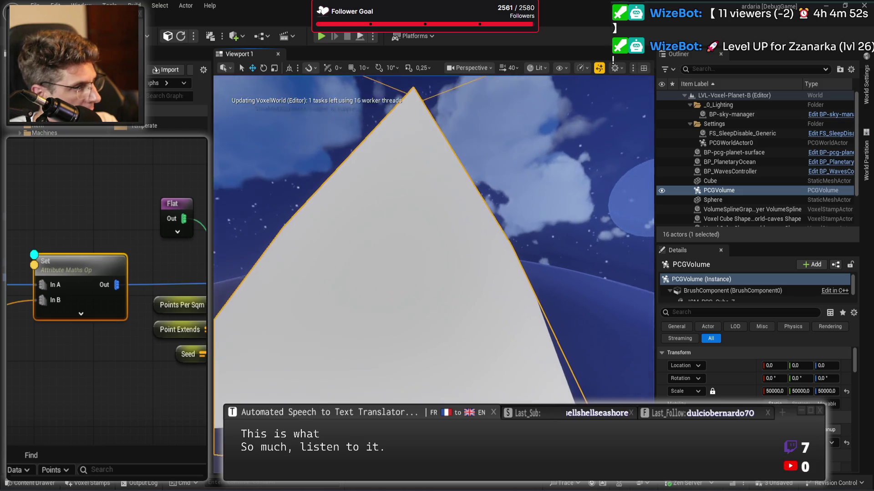
scroll(434, 273, up, 5)
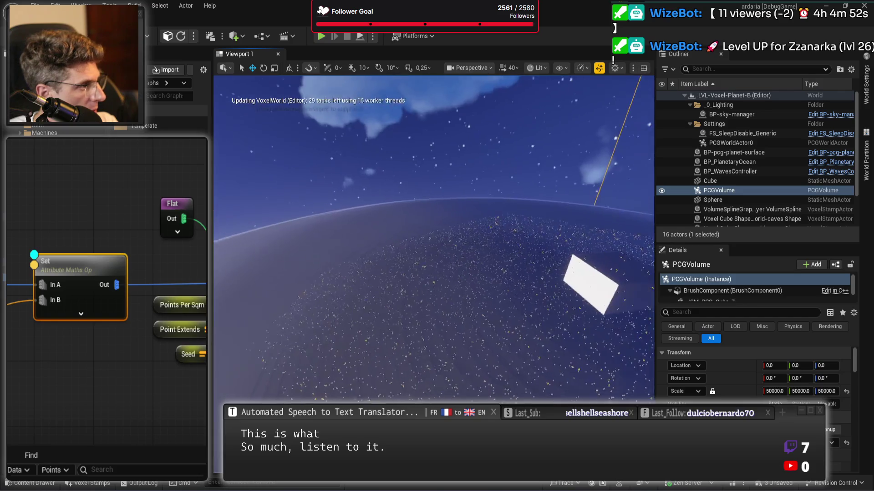
scroll(601, 301, up, 5)
scroll(602, 301, down, 3)
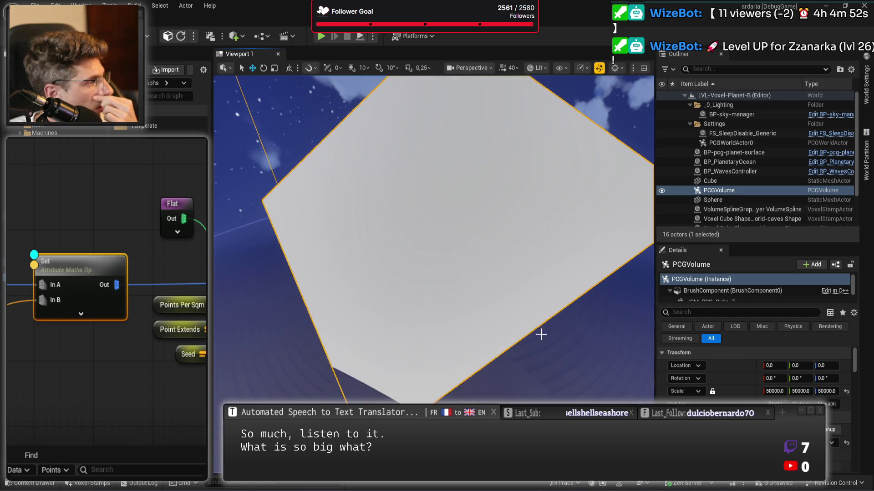
scroll(756, 291, down, 3)
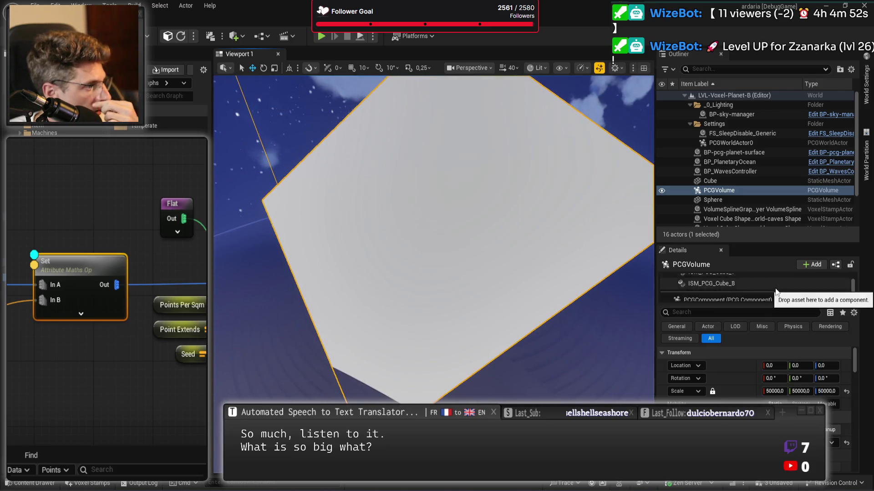
drag(74, 443, 91, 372)
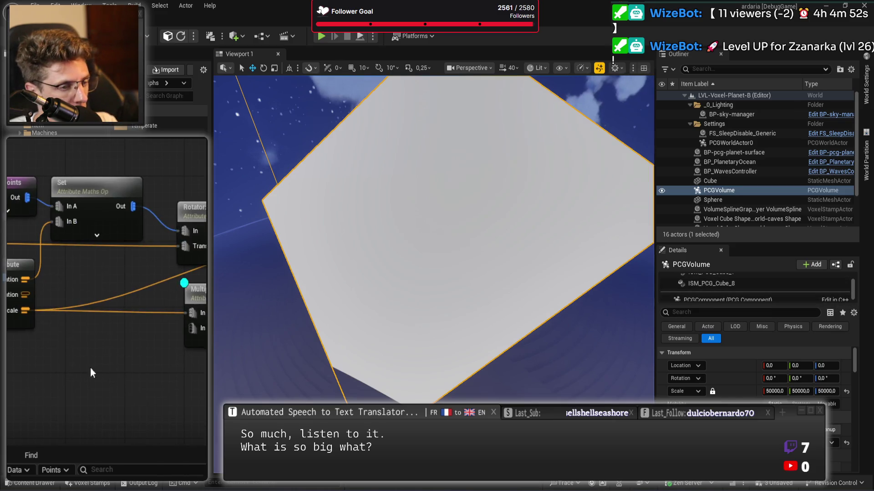
click(21, 264)
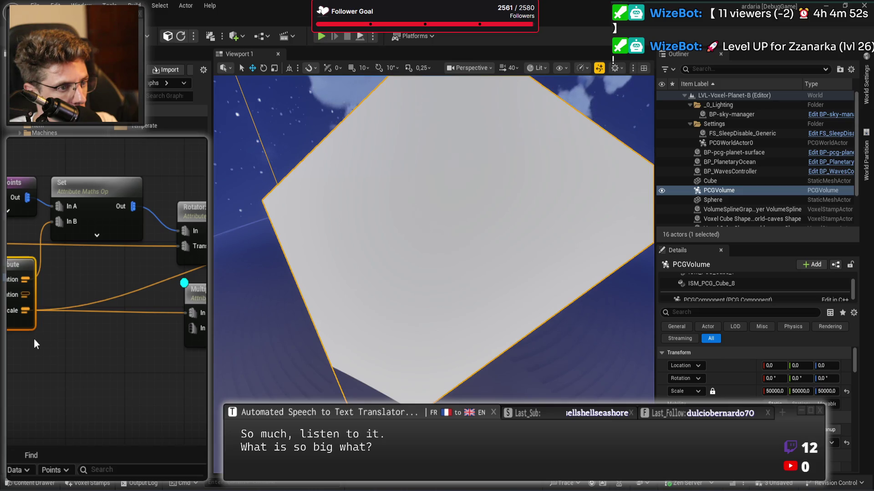
drag(117, 156, 101, 223)
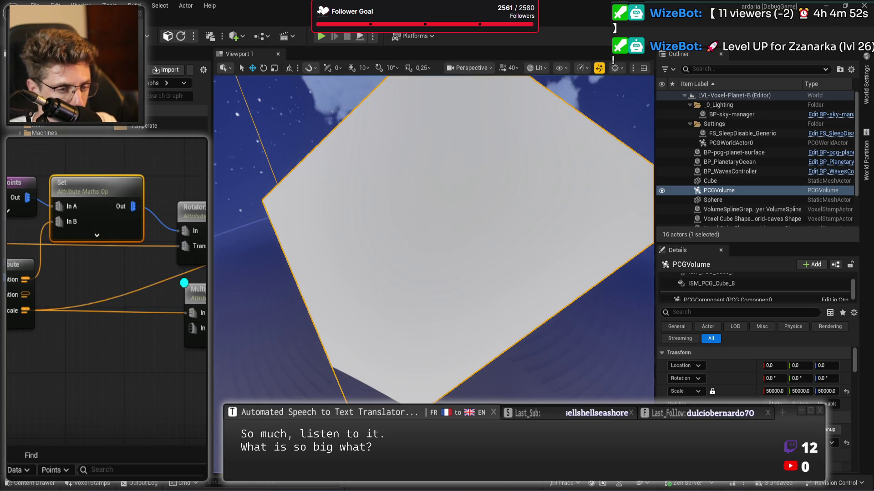
mouse_move(74, 134)
mouse_down()
mouse_move(138, 160)
mouse_move(134, 264)
mouse_up()
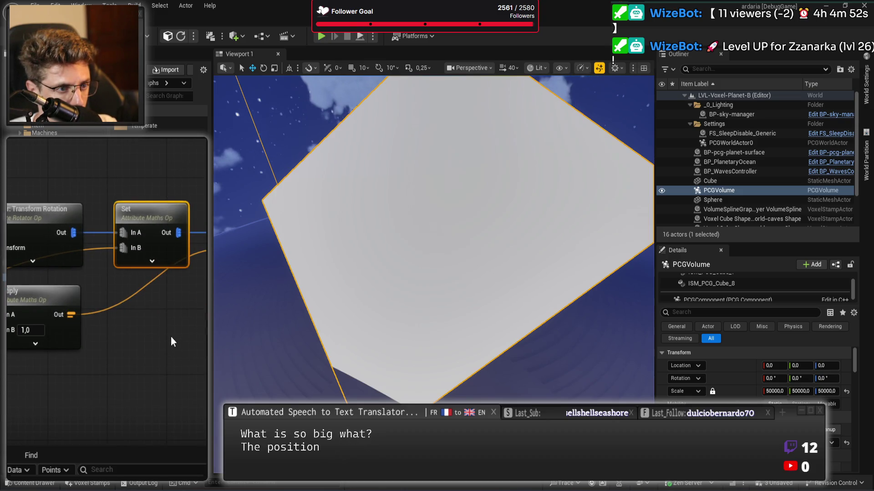
Disable the Set node and set the Multiply node's In B to 100,0
key(e)
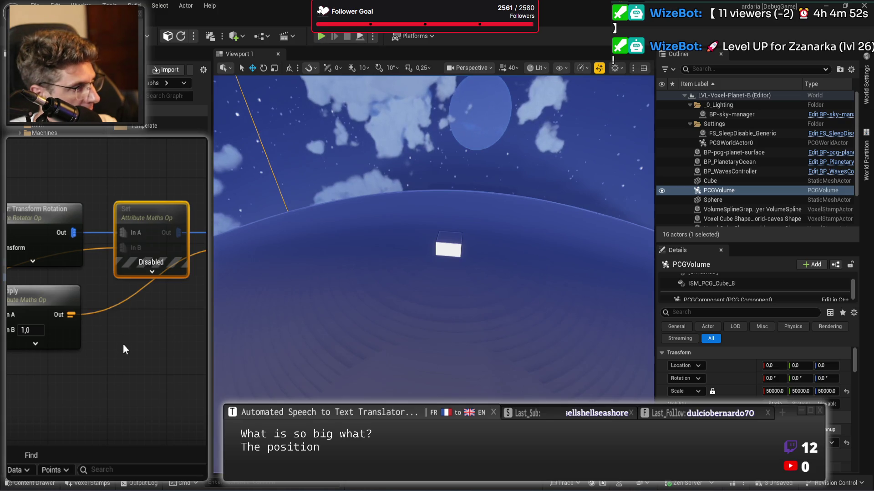
click(25, 331)
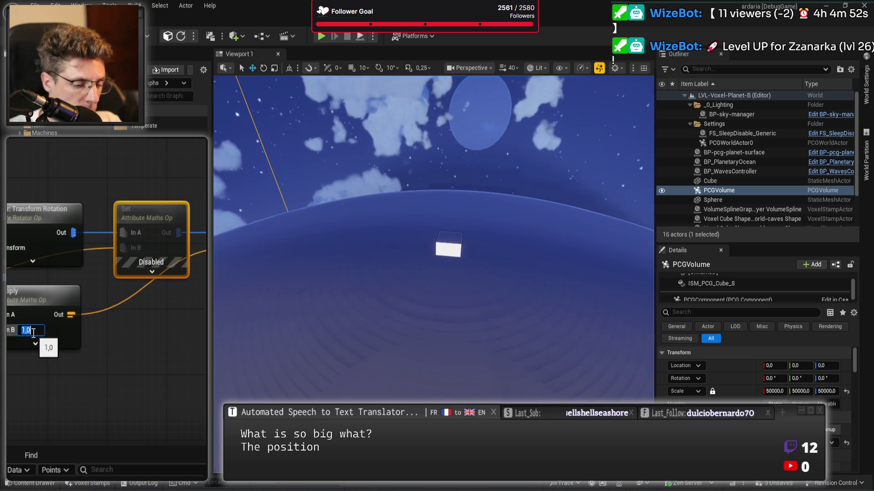
text(100)
key(Return)
Move the view to the enlarged generated slab and select the Cube actor
click(175, 390)
drag(536, 261, 524, 269)
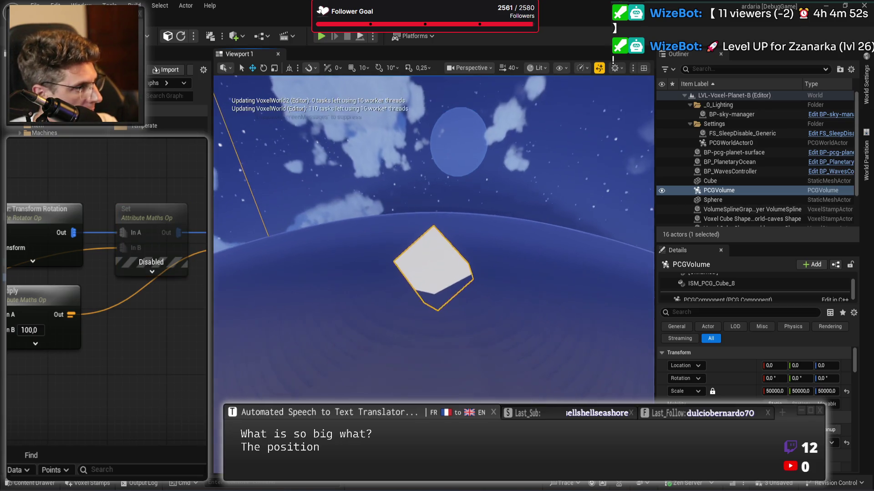
key(w)
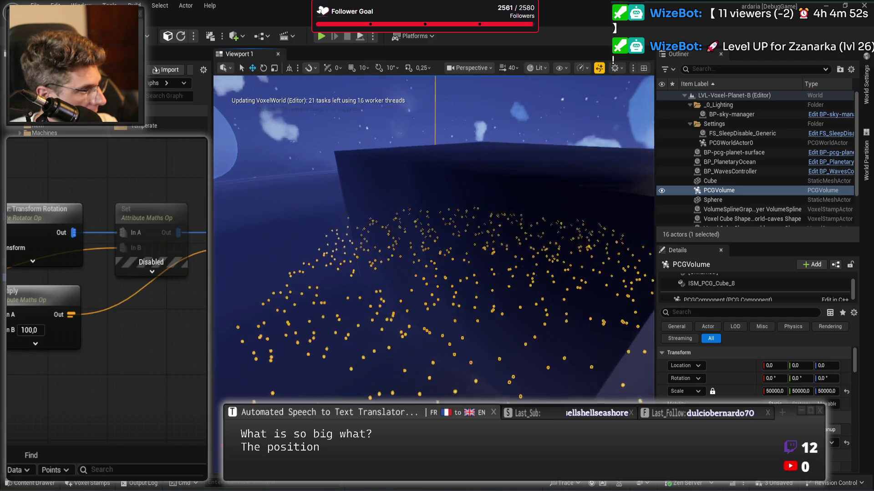
click(499, 218)
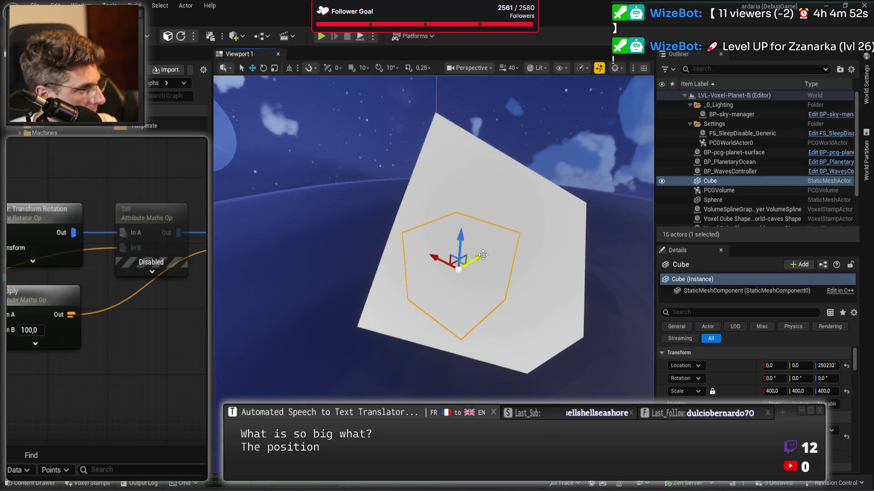
Select PCGVolume and lower the Multiply node's In B to 50,0, shrinking the slab
click(442, 283)
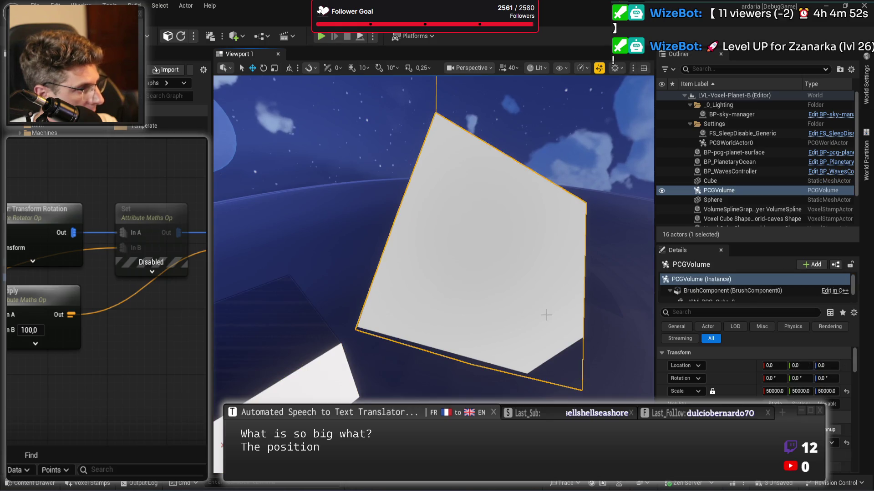
scroll(728, 292, down, 2)
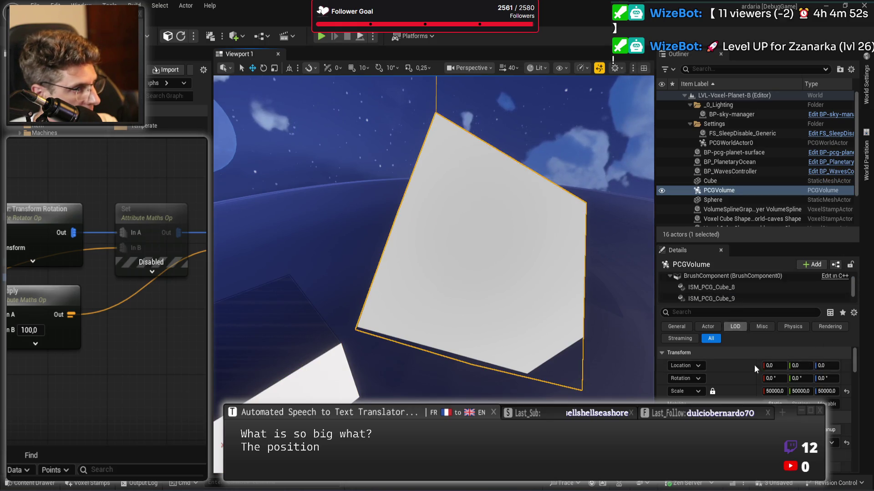
scroll(755, 365, down, 3)
scroll(756, 373, down, 5)
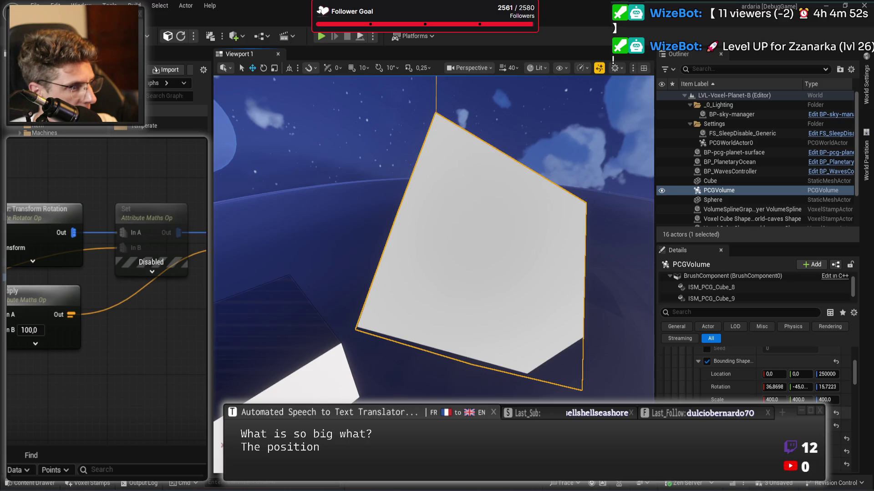
click(39, 331)
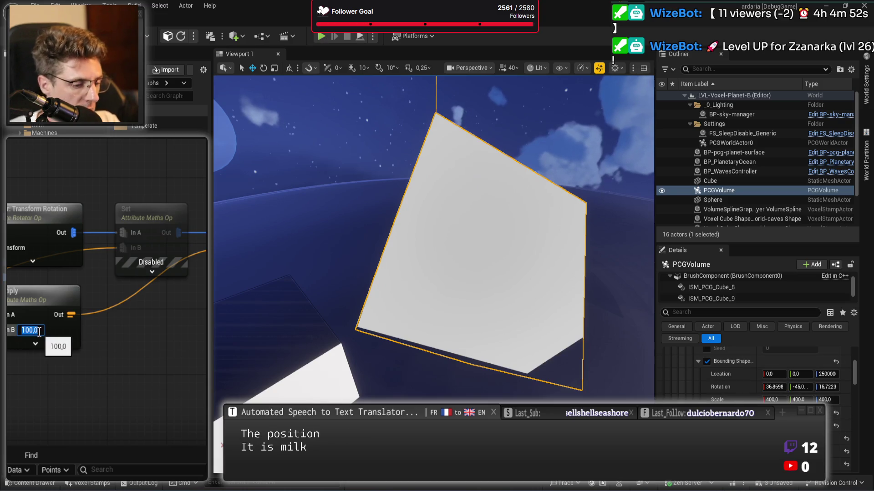
text(50)
key(Return)
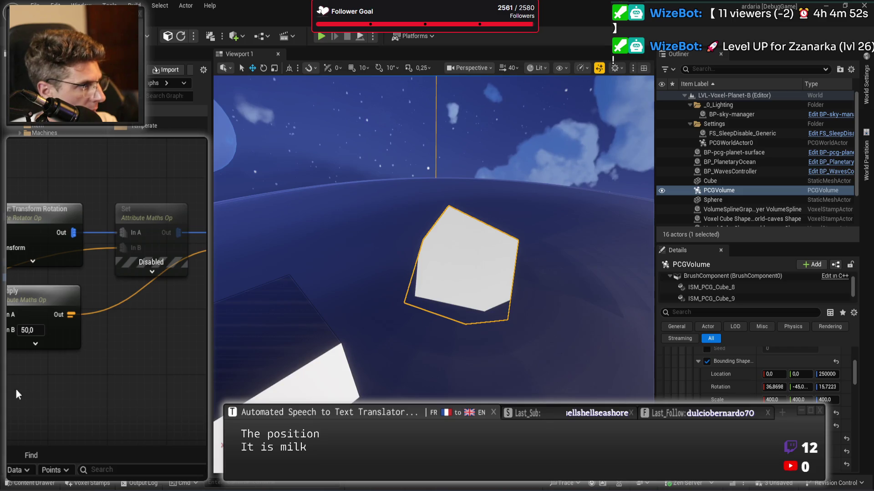
drag(455, 228, 482, 213)
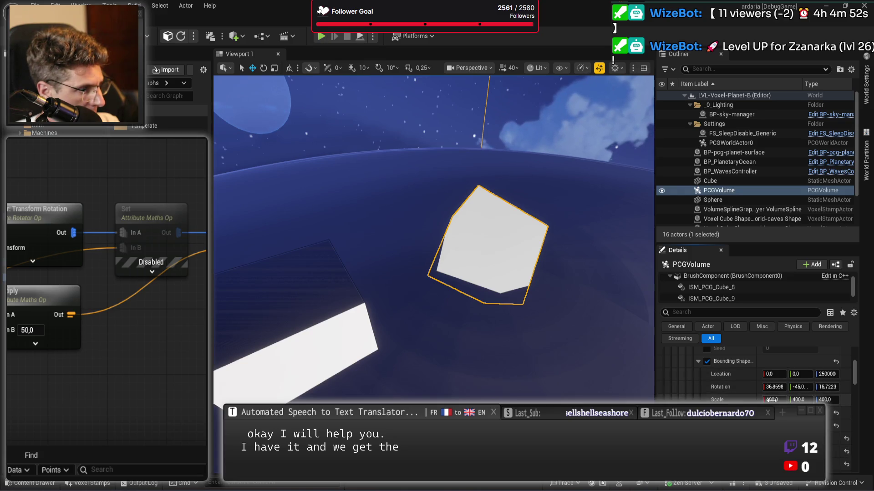
Set the PCGVolume's Bounding Shape X and Y scale to 4000.0
key(f)
scroll(433, 273, up, 5)
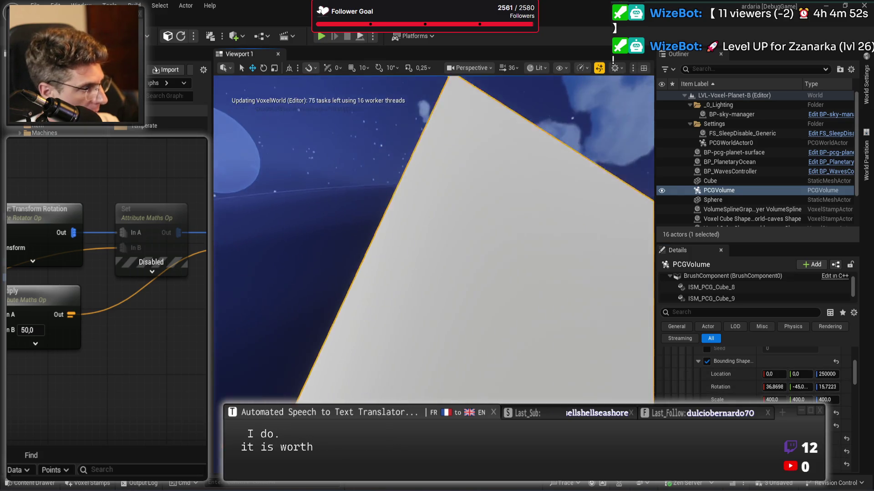
scroll(433, 273, down, 2)
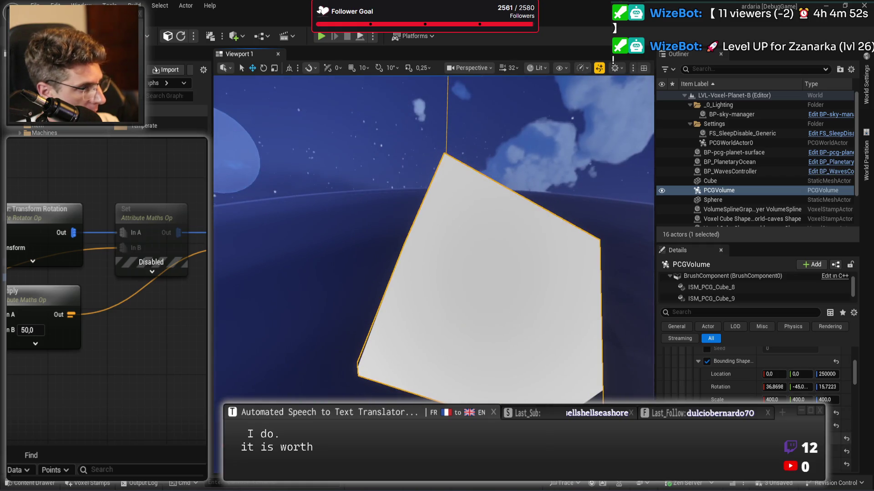
click(780, 400)
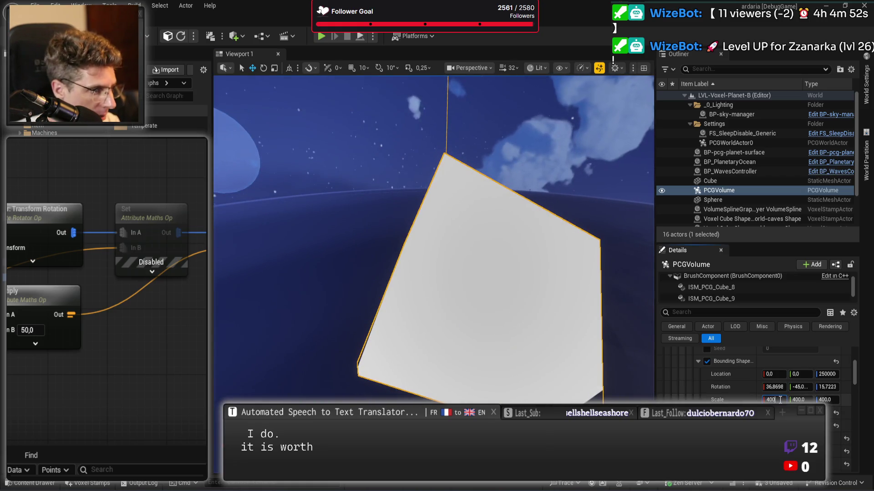
text(0)
key(Tab)
text(4)
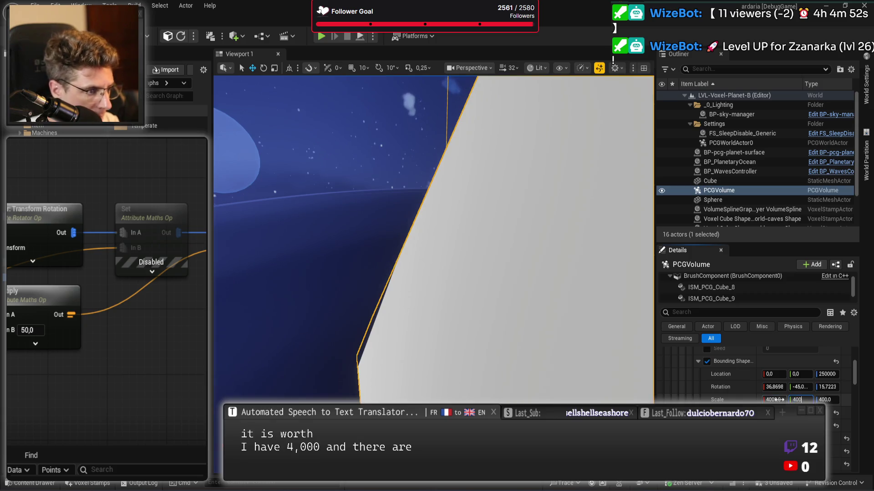
text(0)
key(Tab)
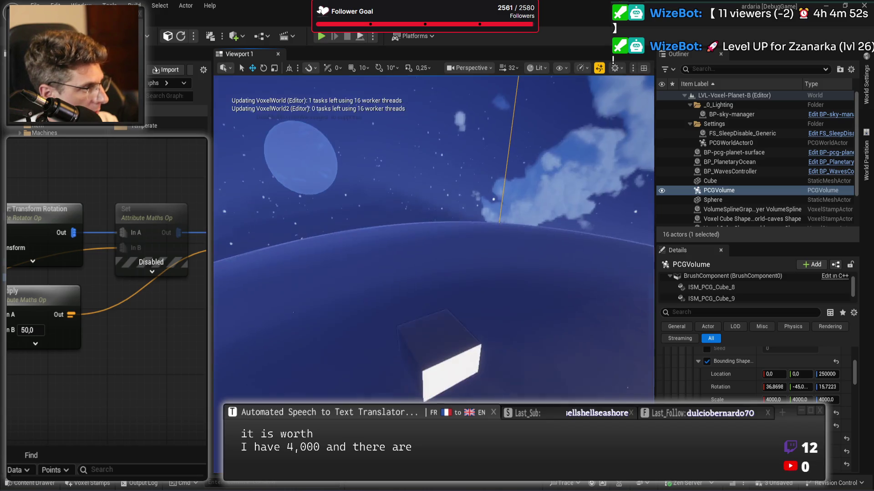
Alternately frame the small Cube and the PCGVolume in the viewport
click(452, 376)
key(f)
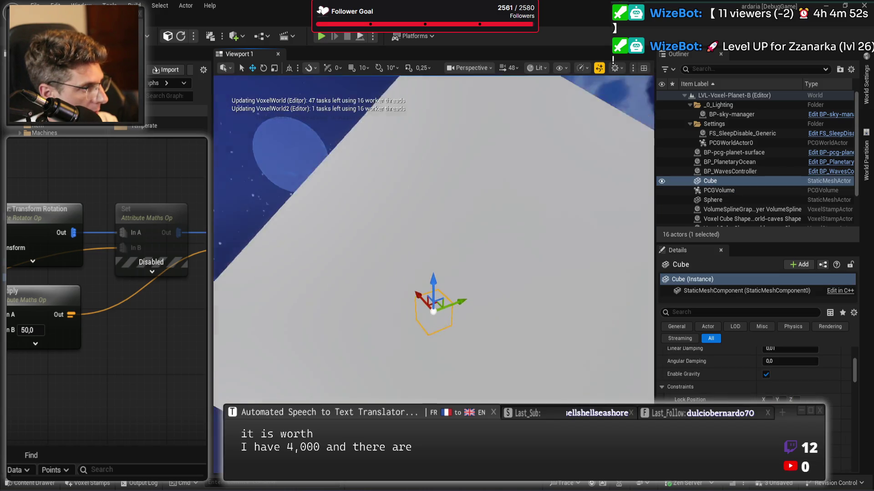
scroll(782, 402, up, 5)
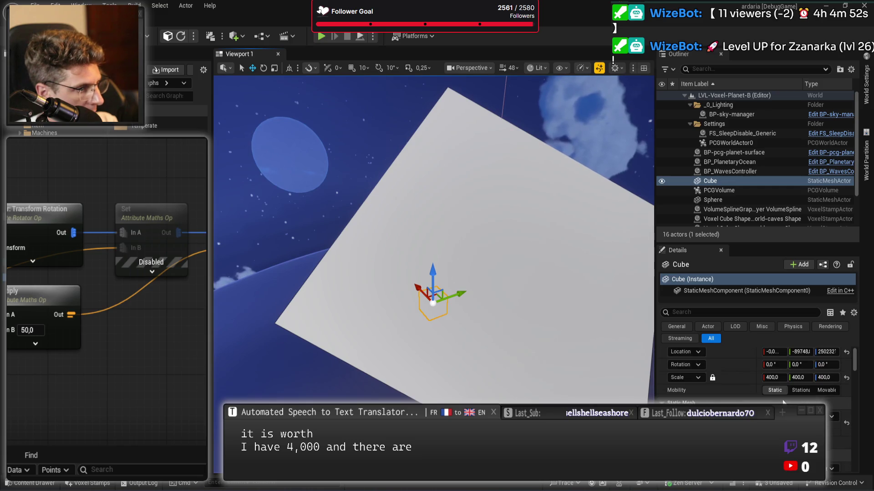
click(585, 314)
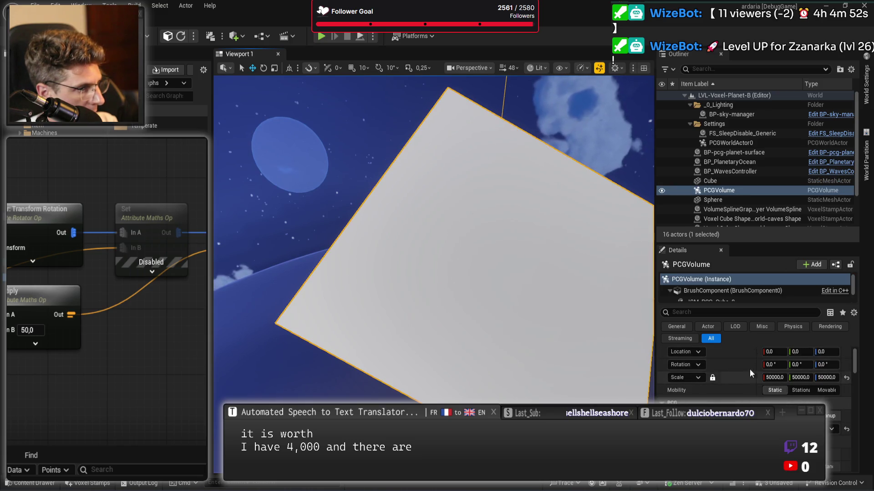
key(f)
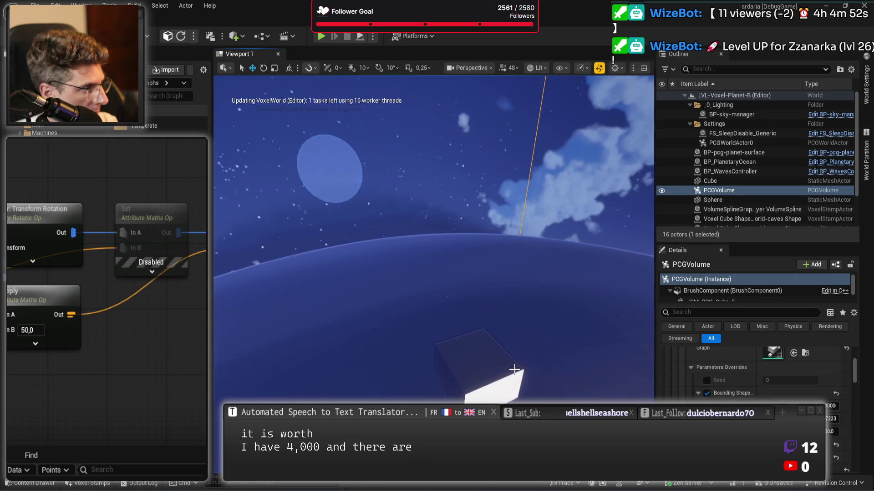
click(483, 366)
key(f)
scroll(764, 393, up, 10)
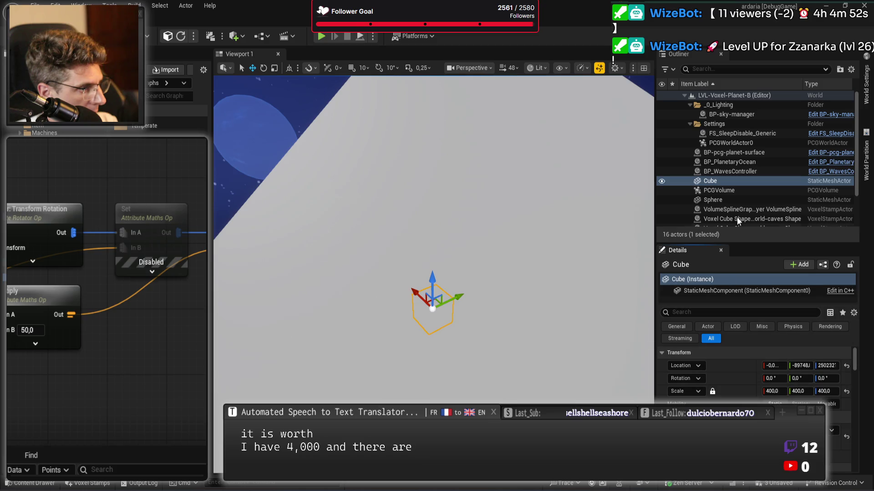
Check the PCGVolume's Graph Instance is PCG-sphere-2d and pull back to view planet and cube
click(728, 191)
scroll(756, 378, down, 5)
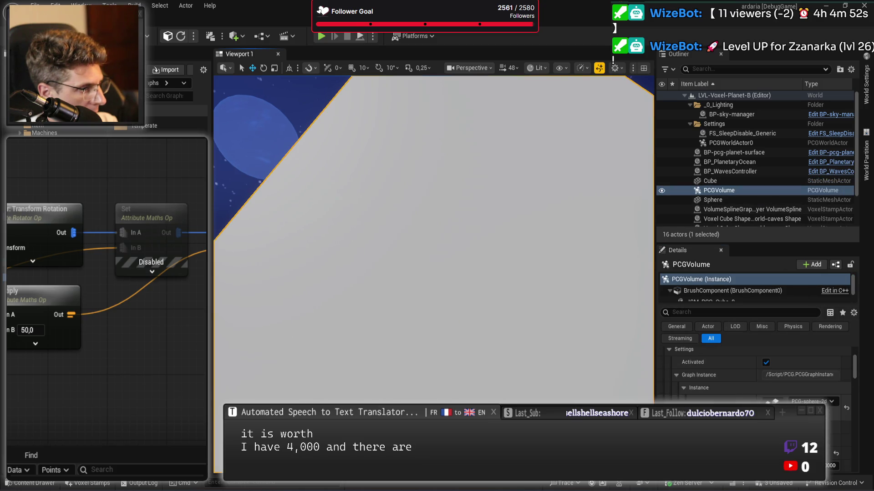
scroll(755, 373, down, 2)
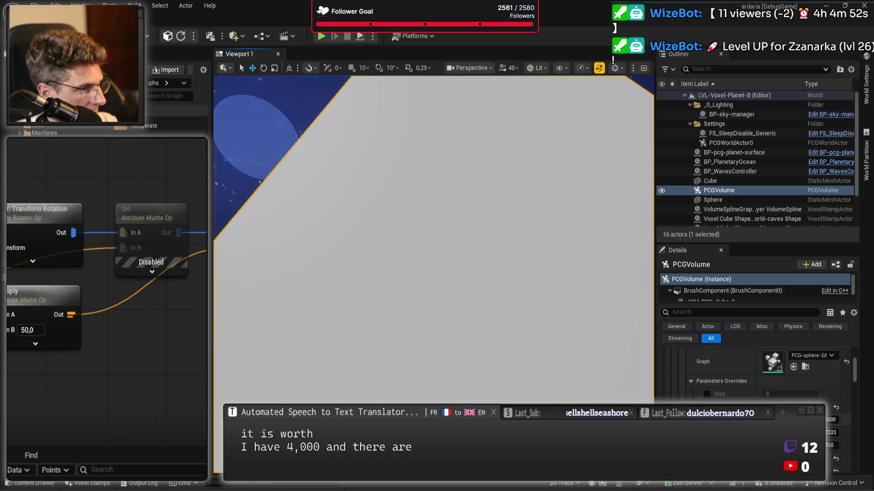
double_click(746, 191)
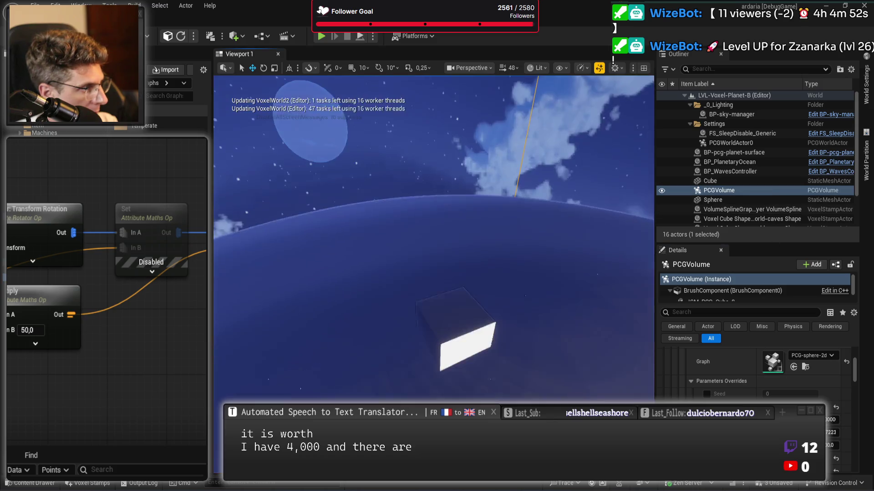
Paste the bounding shape location 0, 0, 2500000 onto the Cube
click(459, 350)
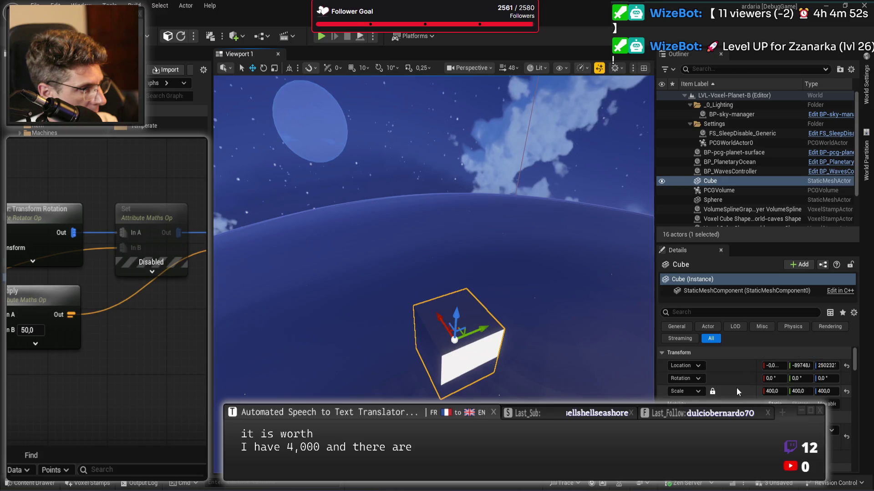
key(ctrl+v)
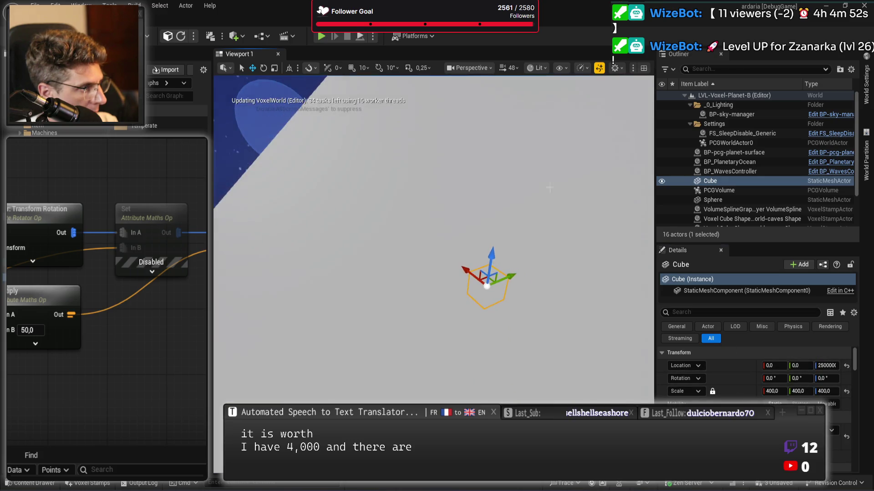
click(719, 190)
scroll(731, 393, down, 3)
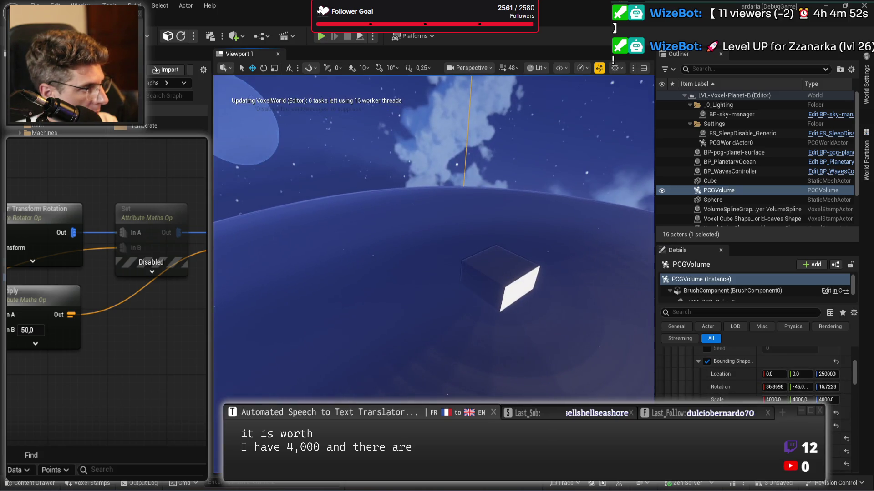
click(710, 181)
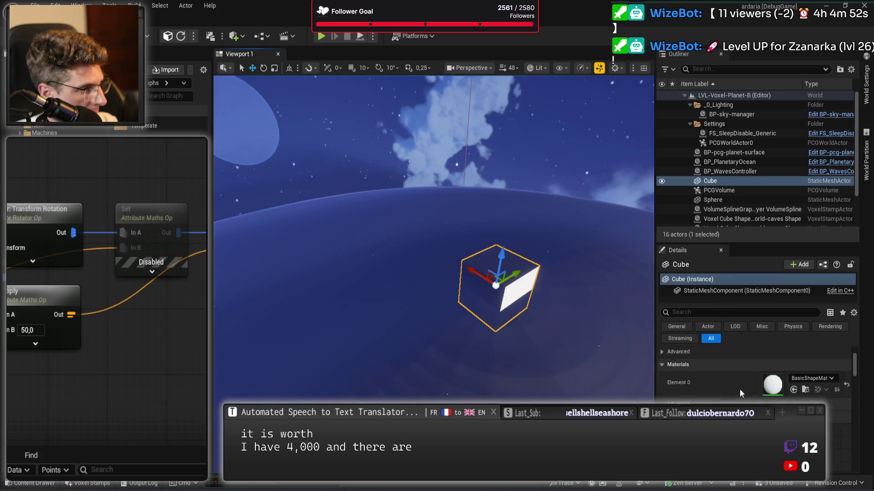
scroll(739, 389, up, 3)
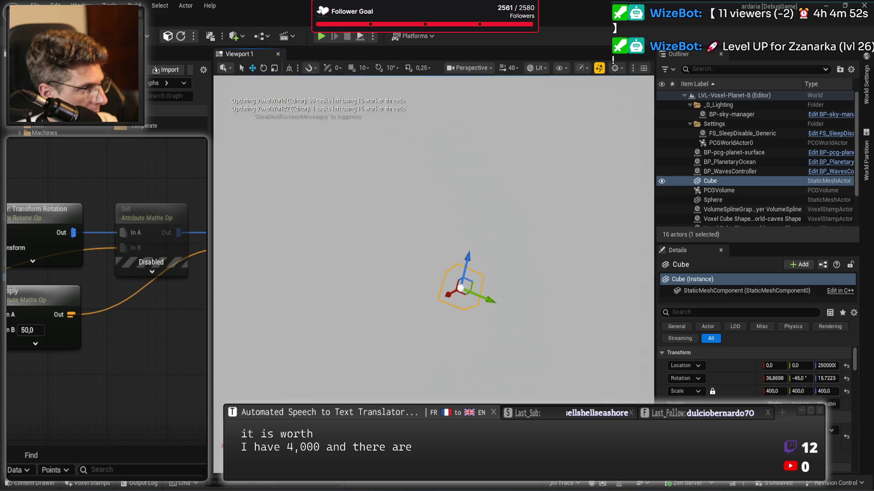
Give the Cube rotation 36.8698, -45, 15.7223 and scale 4000, then frame it
key(ctrl+z)
scroll(748, 389, down, 5)
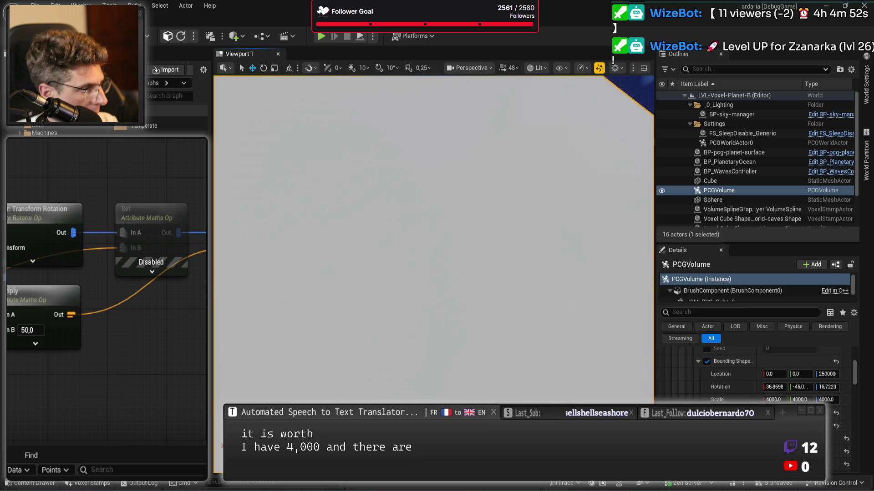
key(ctrl+z)
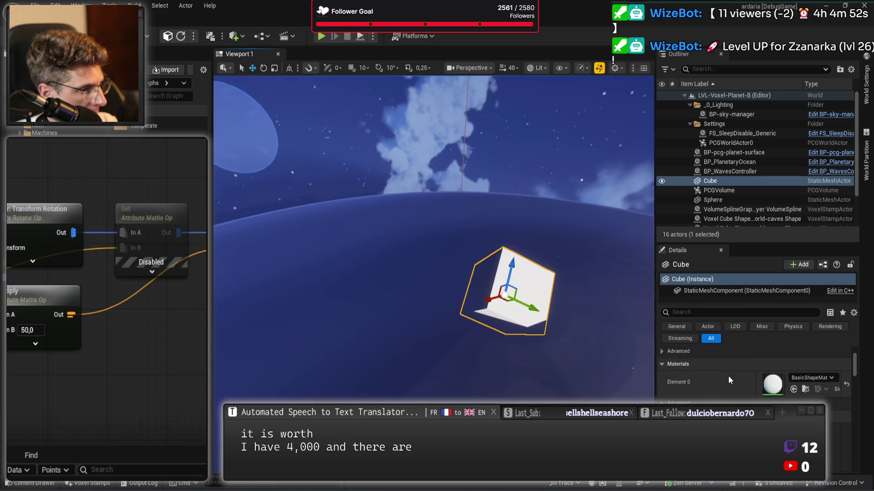
scroll(733, 379, up, 5)
key(ctrl+z)
key(f)
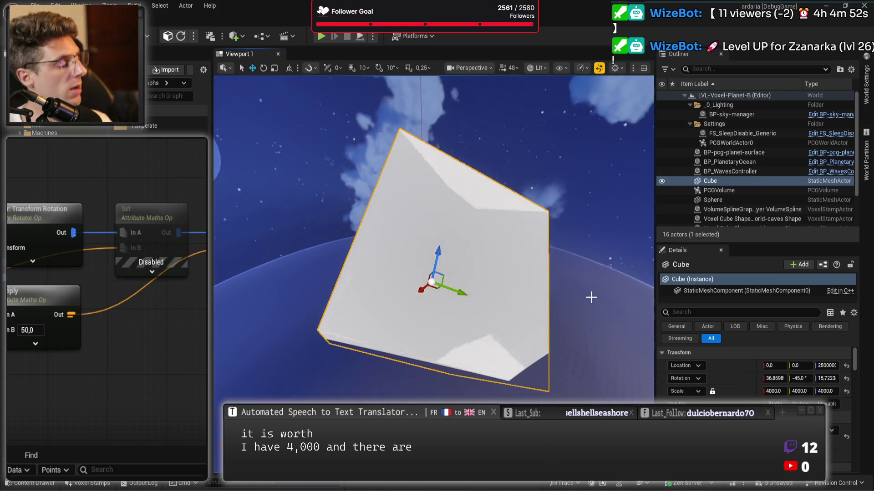
scroll(591, 298, up, 10)
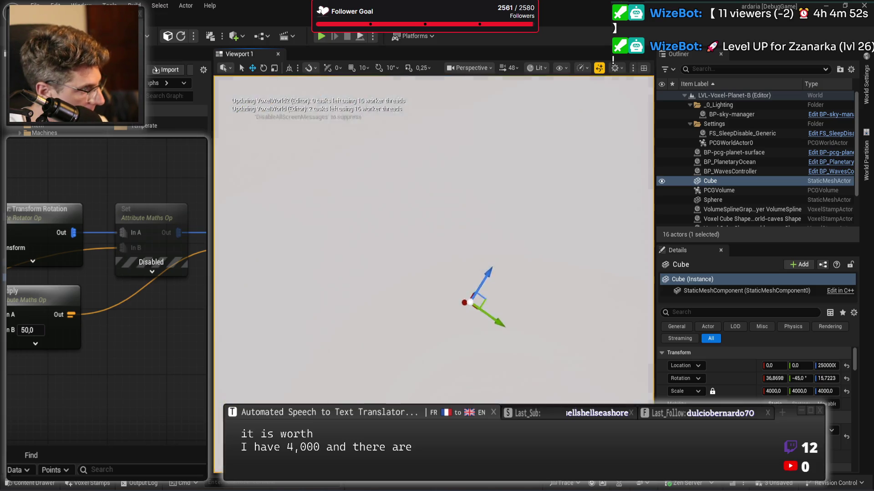
scroll(591, 297, down, 10)
key(f)
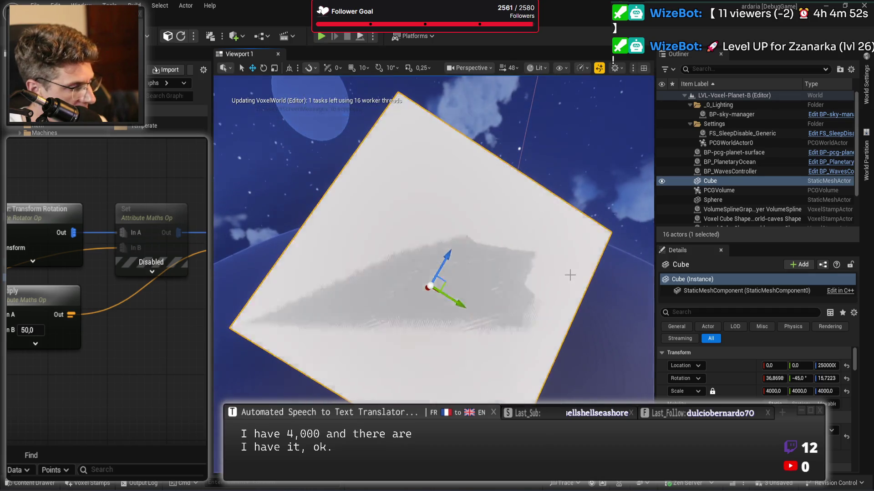
Delete the Cube from the level, confirming the reference warning
click(723, 181)
key(Delete)
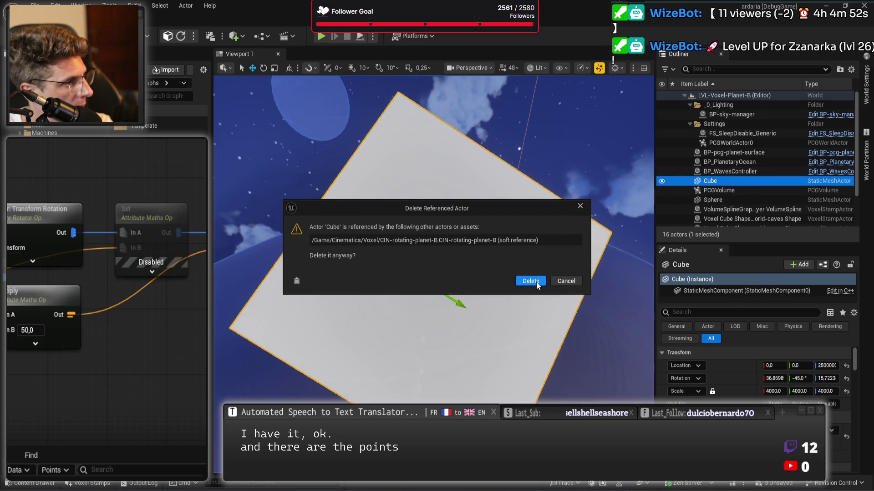
click(530, 281)
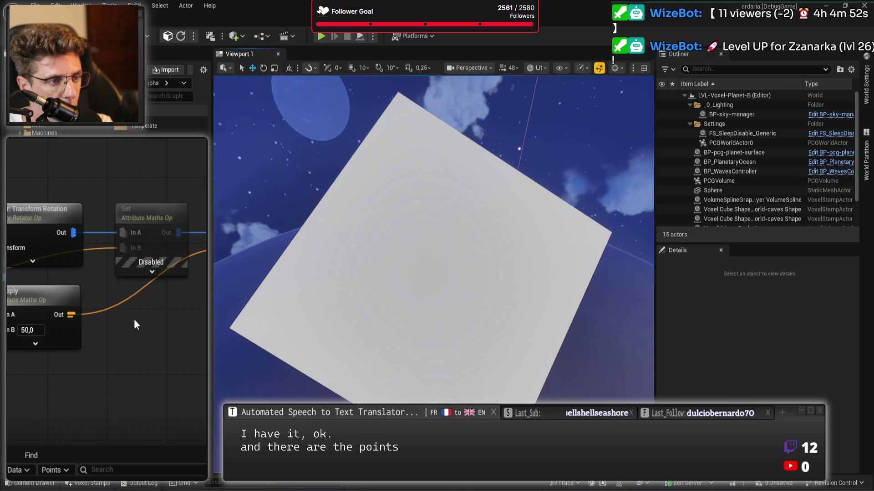
Move the Flat node beside the Surface Sampler in the graph
click(81, 348)
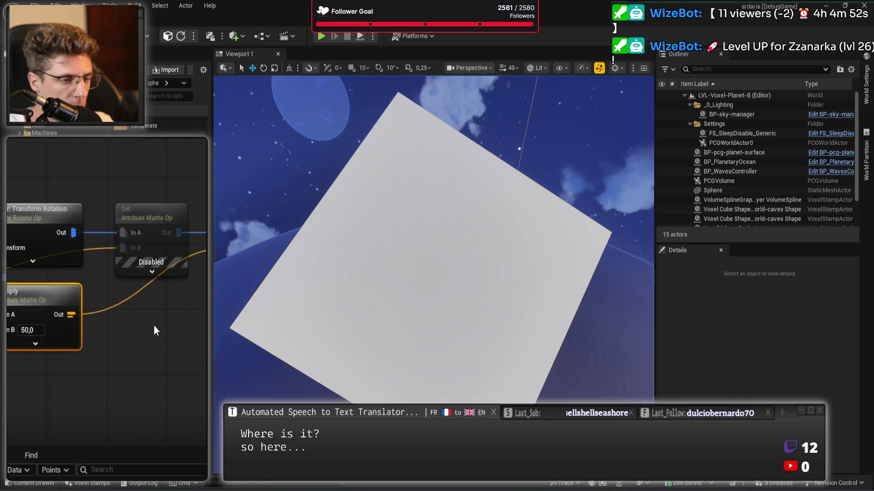
drag(153, 325, 137, 308)
click(174, 329)
drag(197, 340, 109, 359)
drag(144, 203, 124, 334)
drag(11, 214, 33, 247)
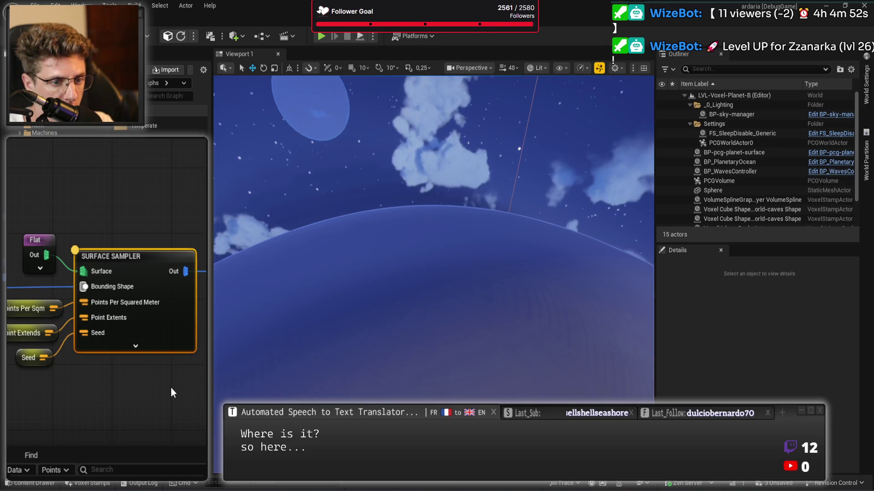
scroll(167, 381, down, 5)
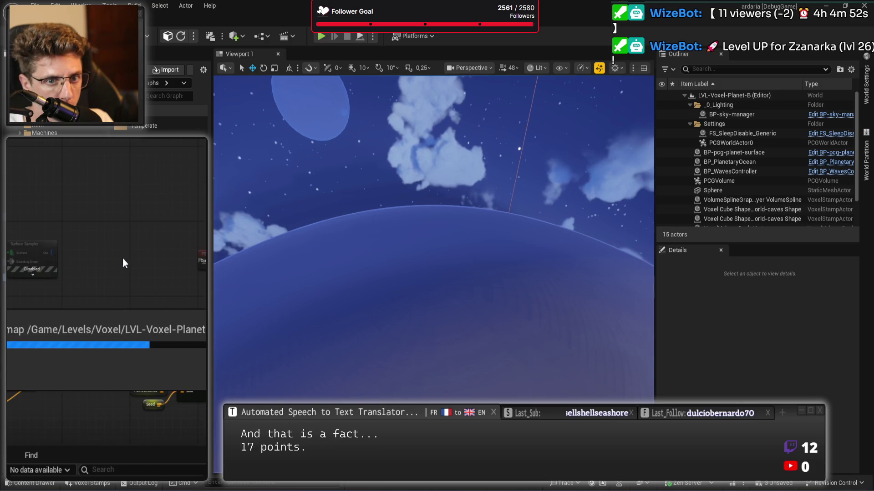
Delete PCGVolume and BP-pcg-planet-surface from the level and save all changes
click(759, 185)
key(Delete)
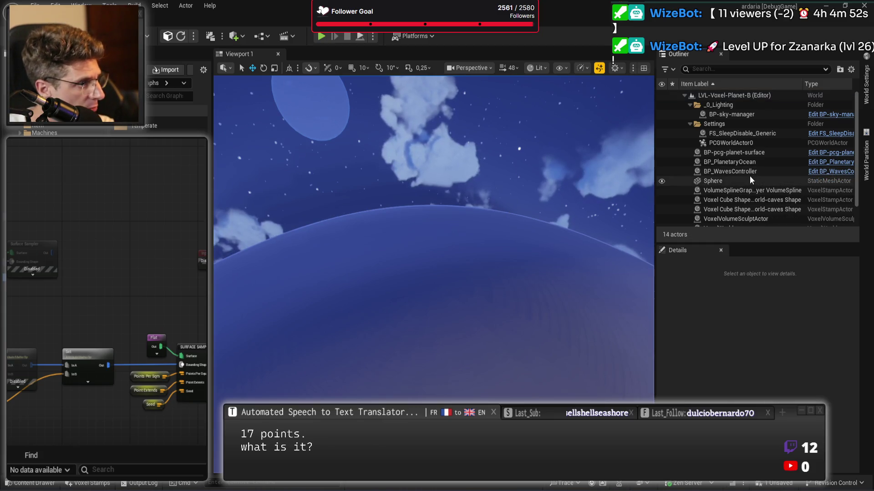
click(756, 154)
key(Delete)
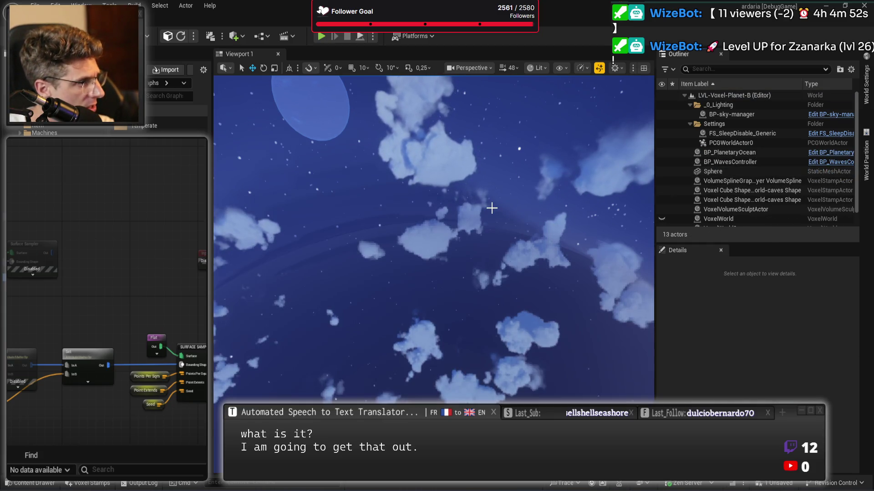
key(ctrl+s)
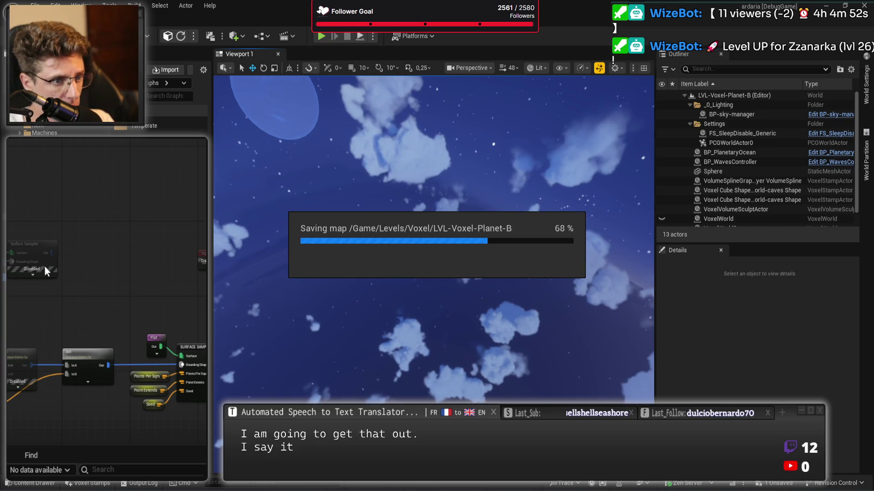
click(155, 339)
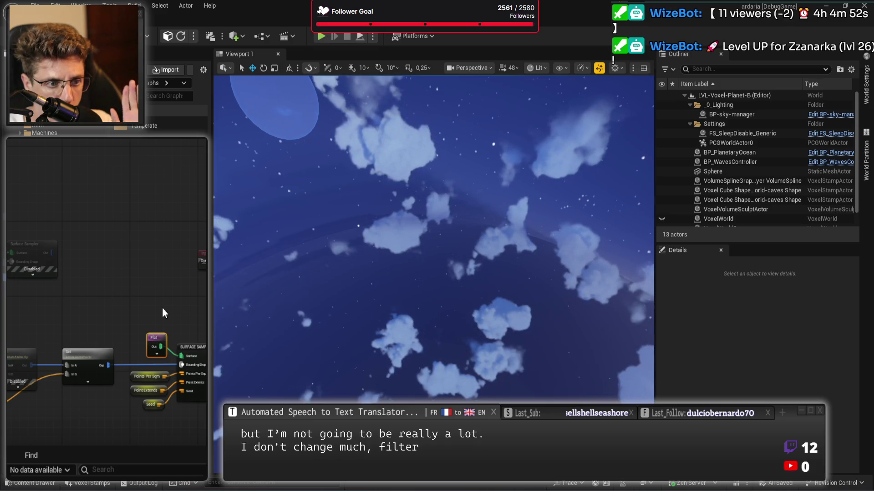
scroll(165, 319, up, 2)
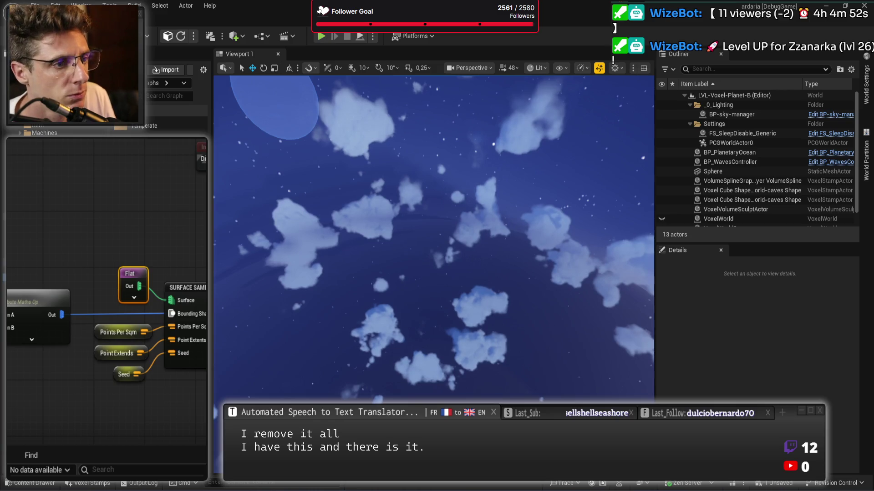
key(ctrl+s)
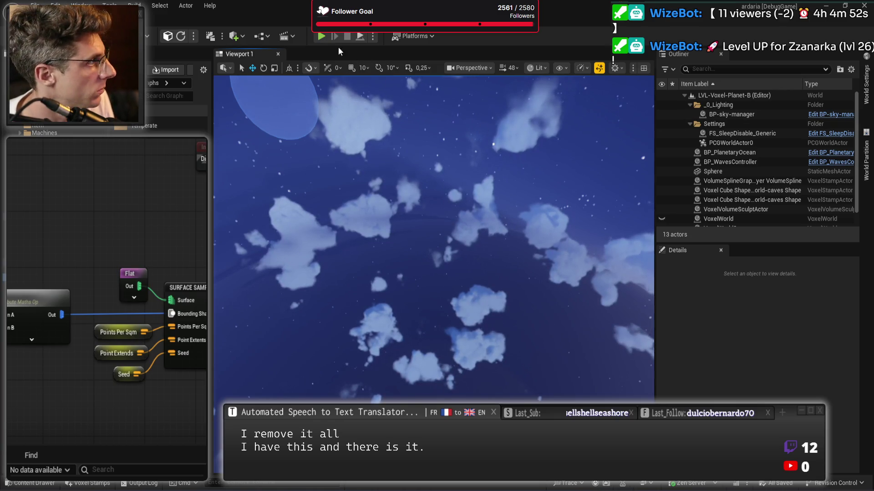
Run a Play In Editor test so the sampled point transforms print over the scene, then stop it
click(323, 36)
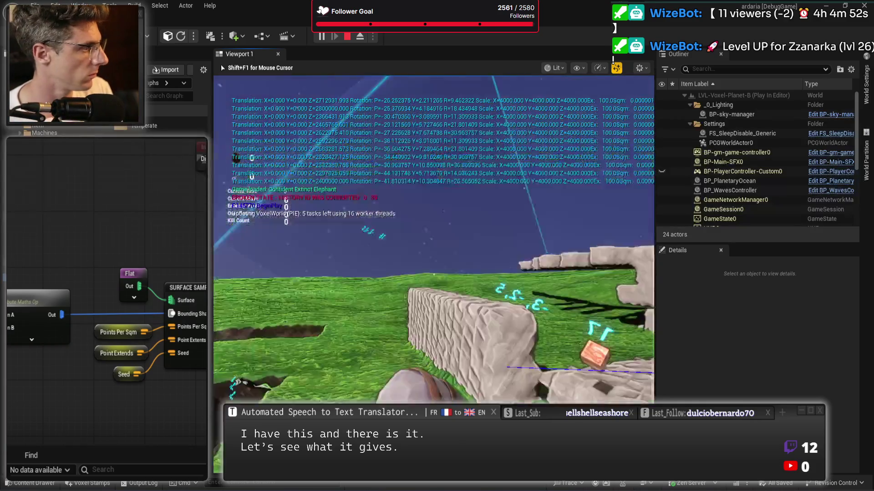
key(Escape)
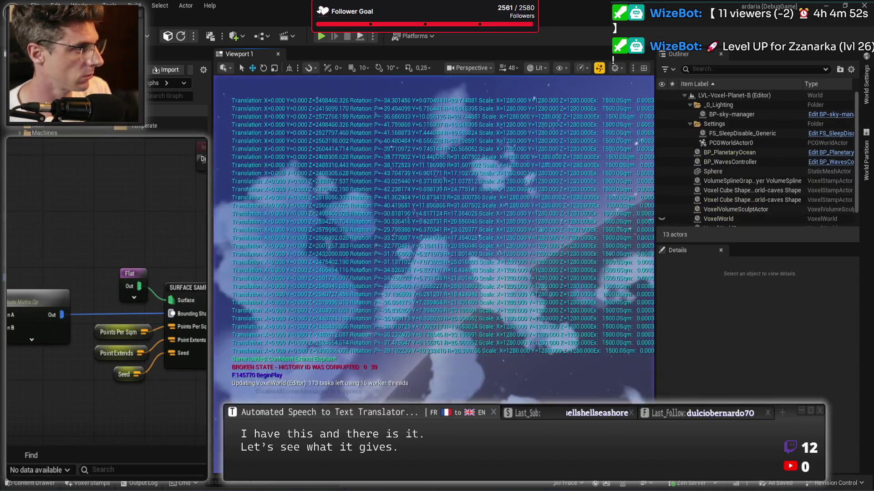
In the sampler's C++ source in Rider, highlight the DETERMINISTIC_CANDIDATE identifier and browse the surrounding code
key(alt+Tab)
scroll(102, 255, up, 15)
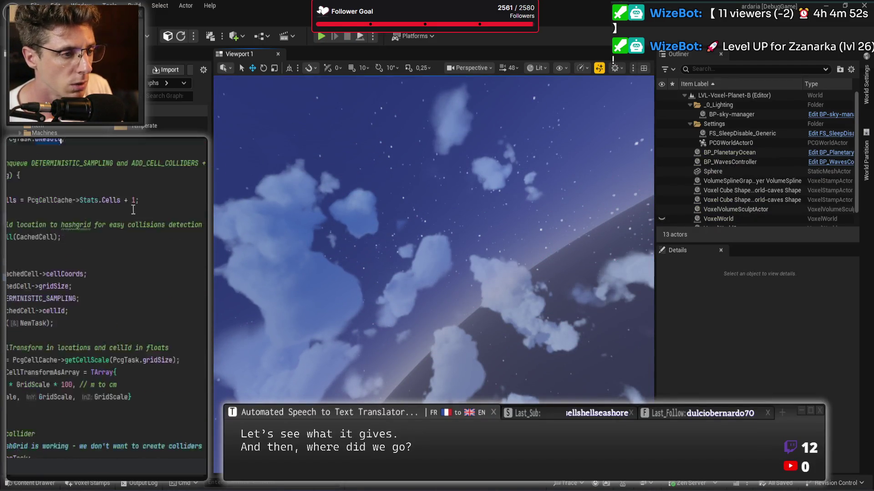
double_click(55, 289)
scroll(132, 345, down, 4)
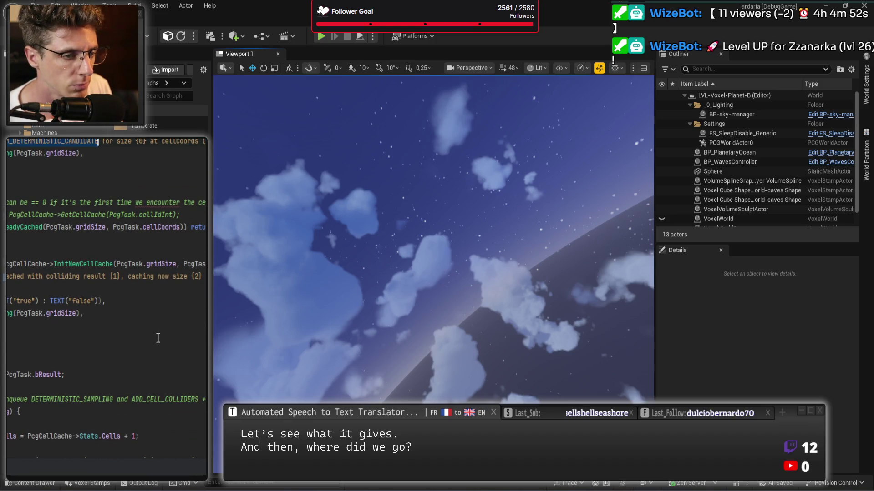
scroll(158, 341, down, 10)
scroll(158, 341, up, 14)
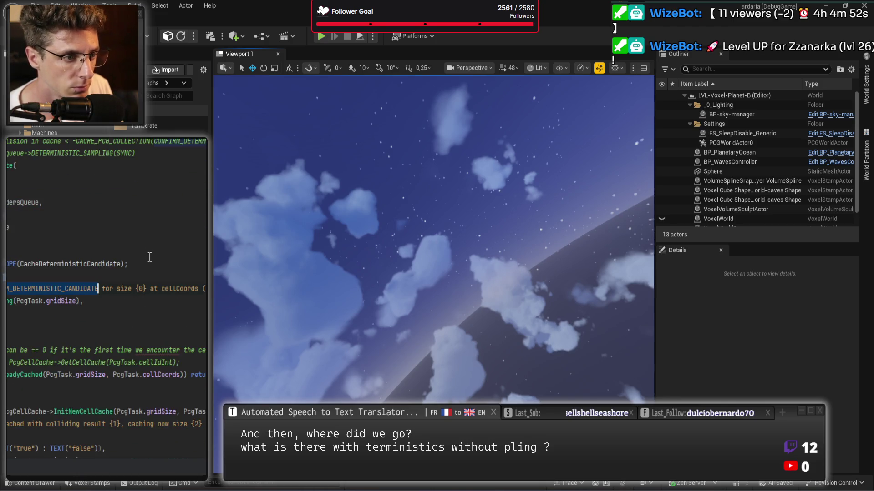
scroll(89, 254, down, 7)
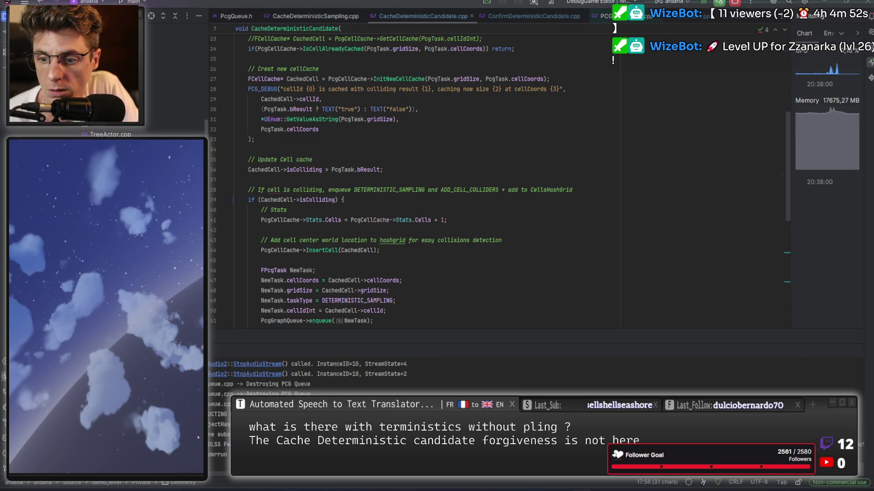
scroll(173, 82, up, 2)
Open CacheDeterministicSampling.cpp from the Tests folder, highlight DETERMINISTIC_SAMPLING, and return to the PCG graph
click(173, 70)
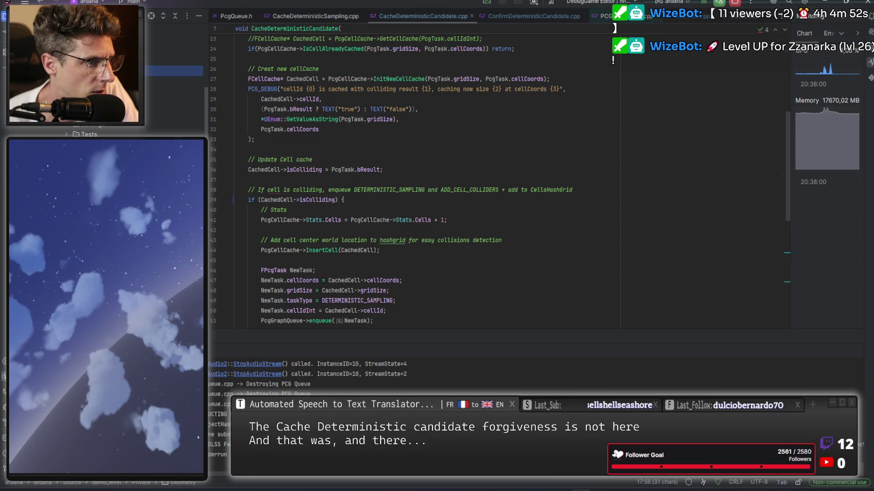
key(Return)
scroll(353, 169, up, 5)
double_click(353, 180)
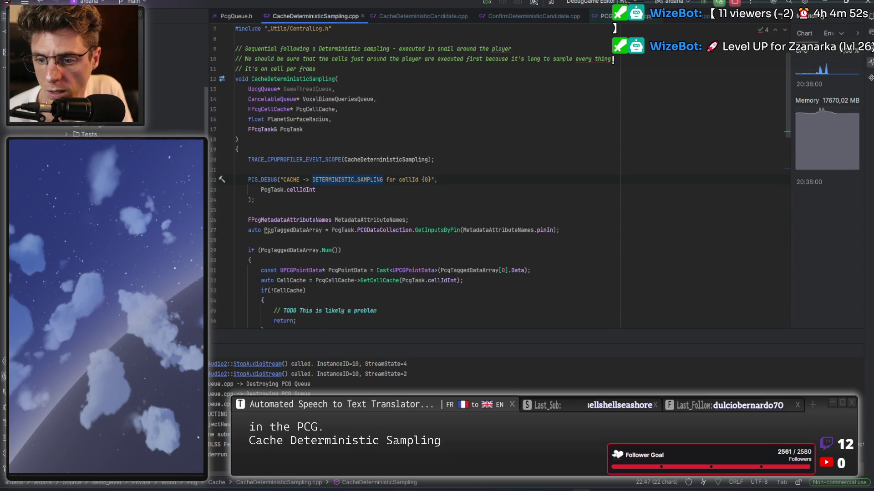
key(alt+Tab)
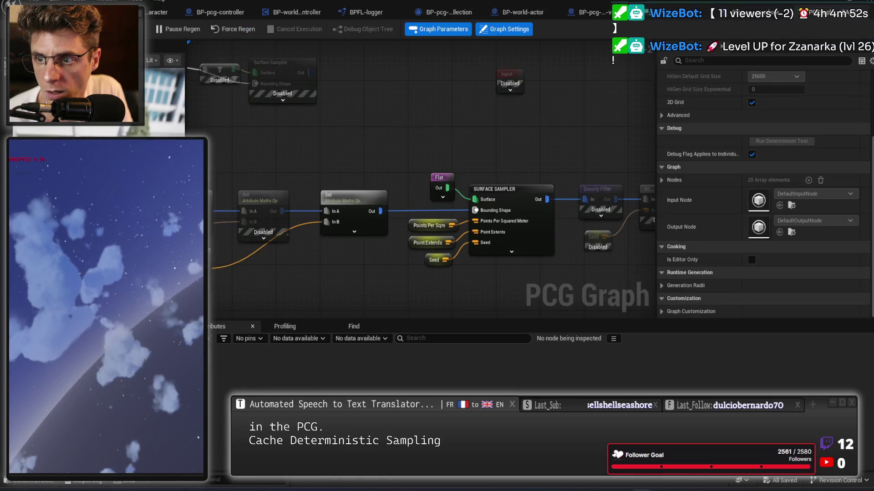
key(alt+Tab)
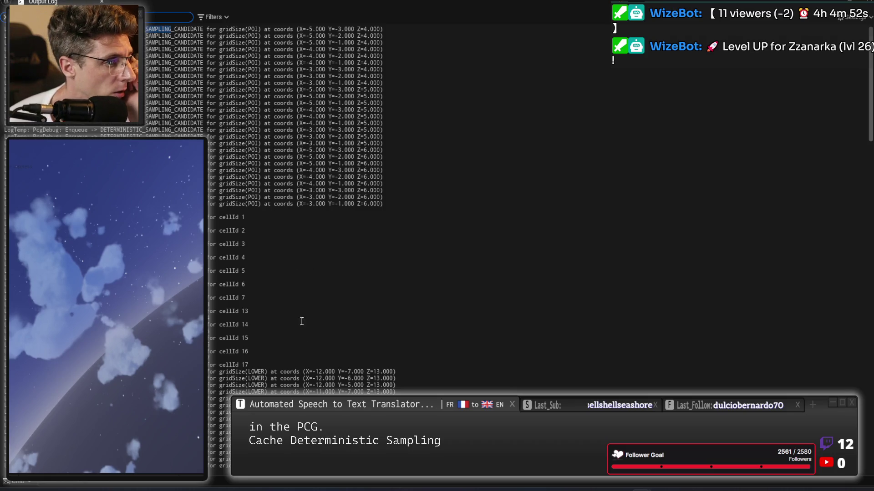
scroll(308, 331, down, 15)
scroll(361, 200, down, 20)
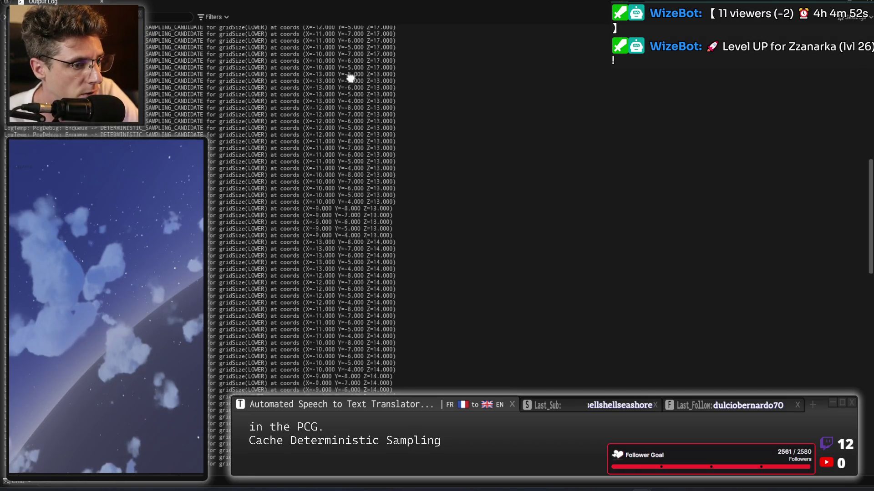
scroll(372, 309, up, 3)
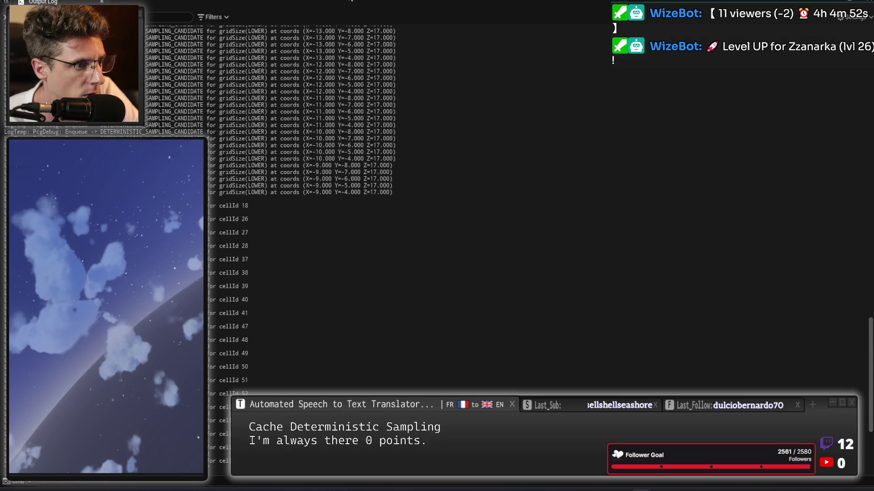
scroll(372, 308, up, 10)
scroll(373, 308, up, 15)
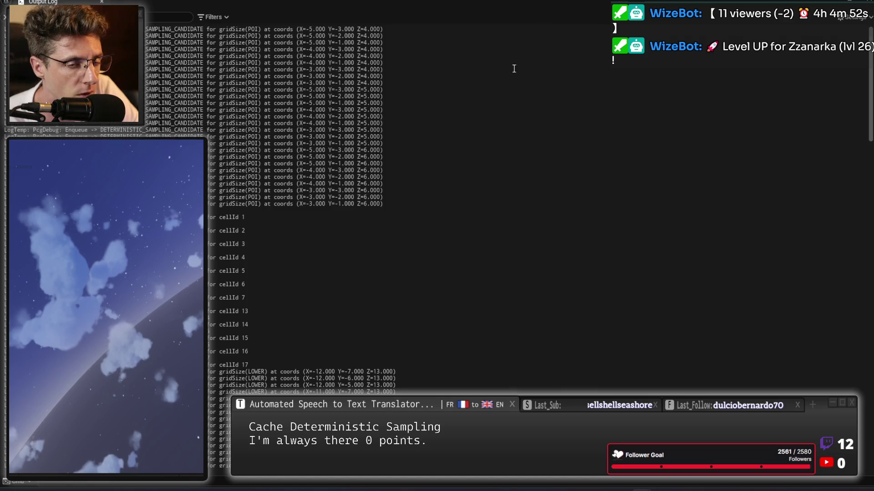
click(551, 5)
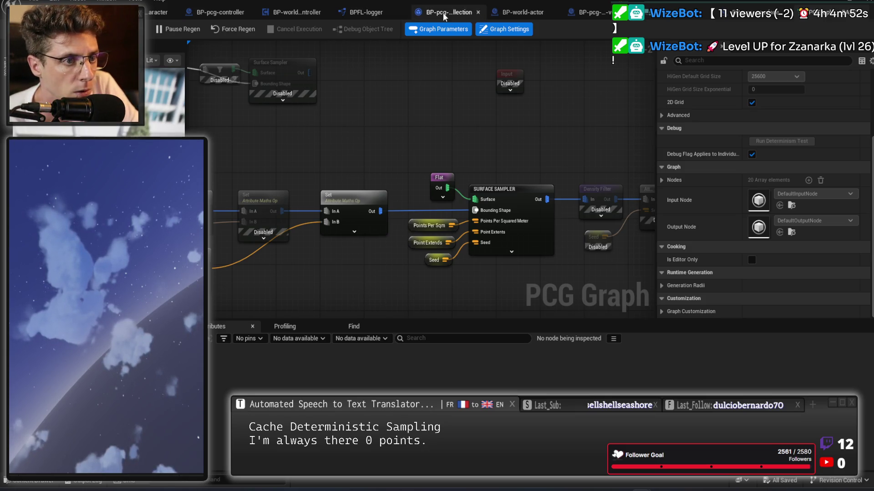
click(690, 18)
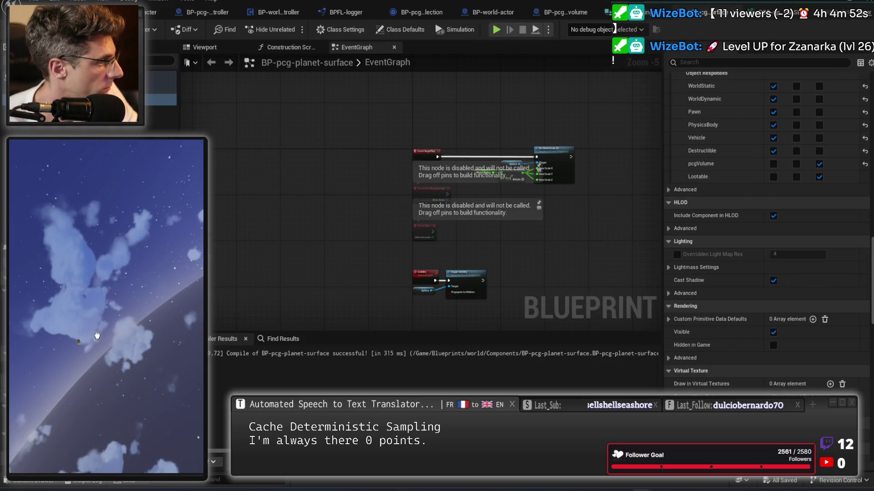
click(81, 342)
key(f)
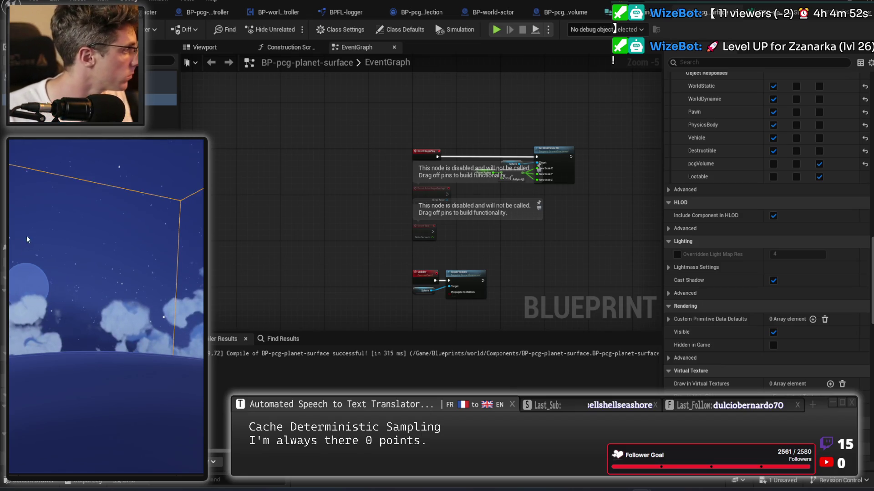
key(alt+Tab)
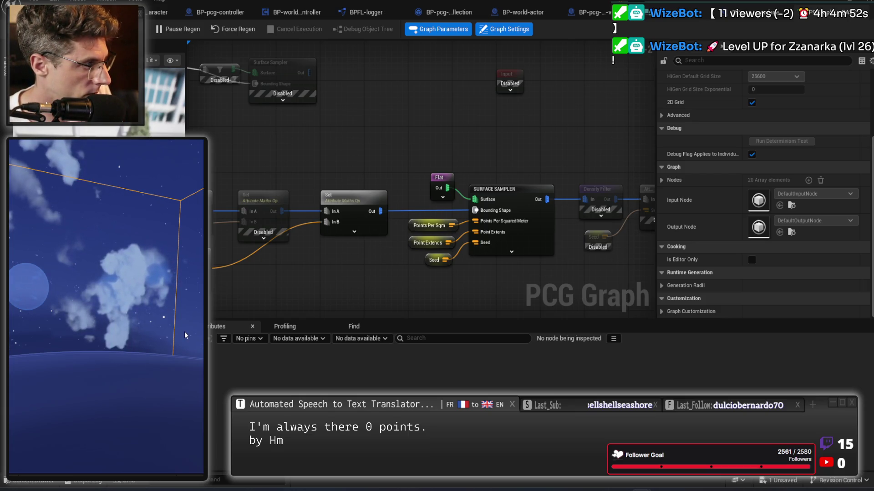
click(496, 195)
Inspect the Surface Sampler's output, which shows 0 of 0 points, and save the PCG graph
key(a)
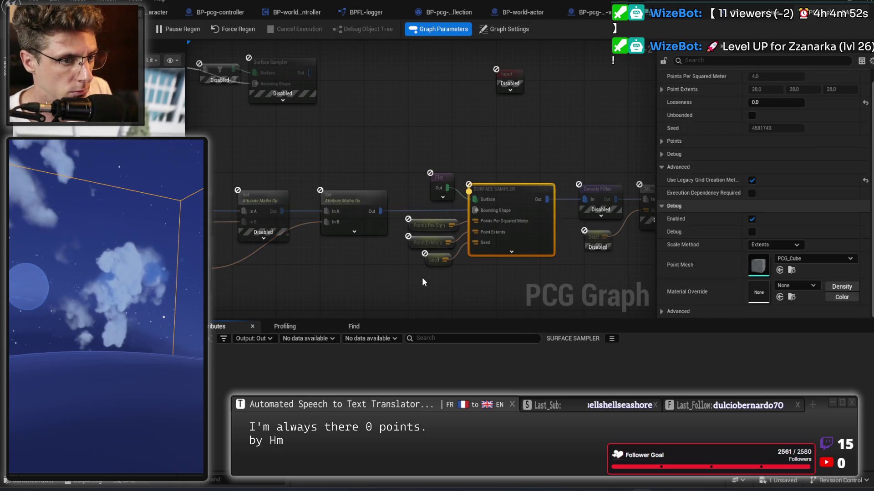
click(369, 153)
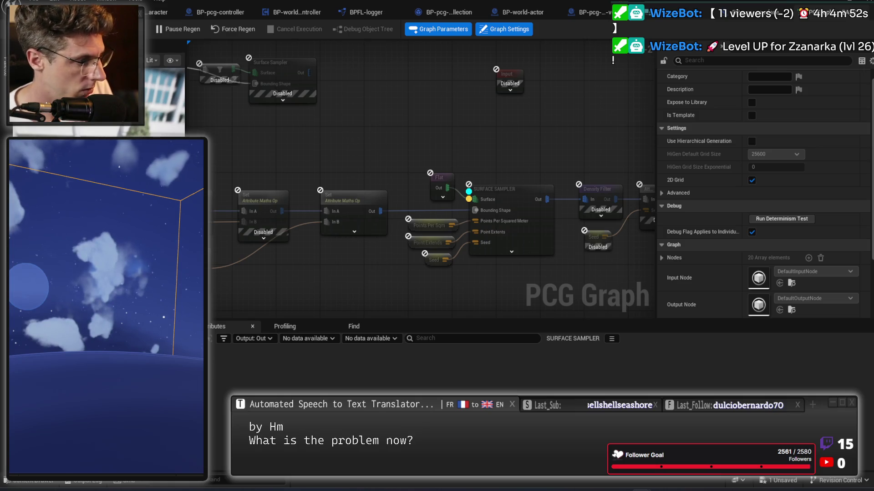
key(ctrl+s)
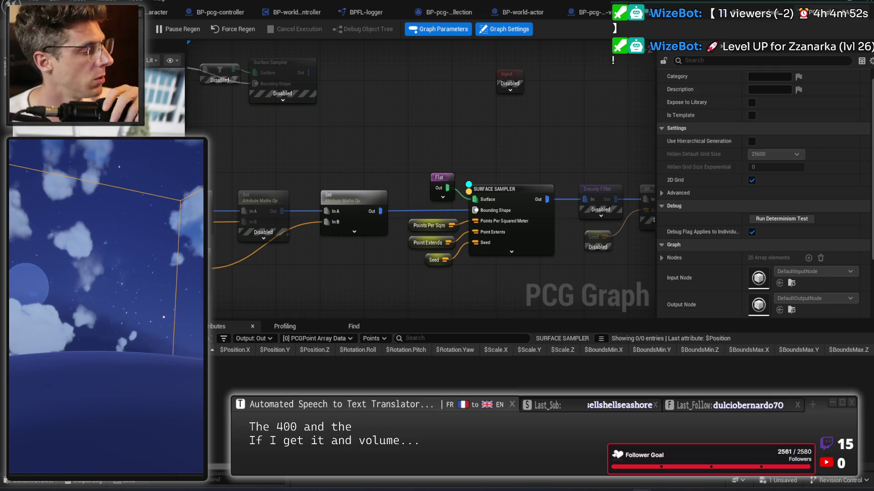
Select the Set Attribute Maths Op node and enable its Debug display
click(354, 200)
key(d)
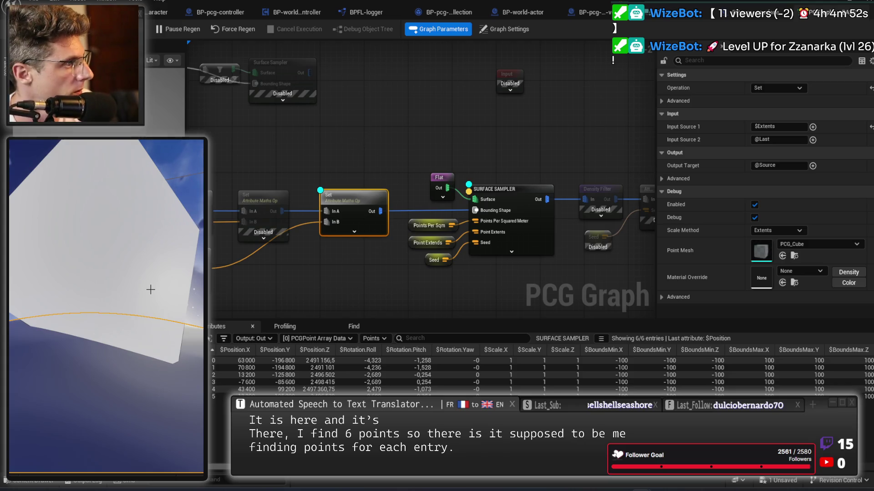
drag(150, 290, 98, 289)
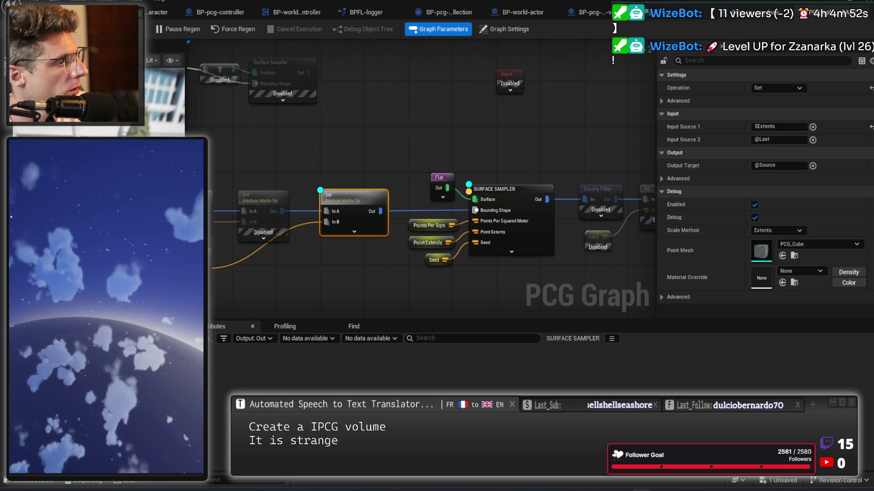
Save the PCG graph, select the Surface Sampler node, and launch Play In Editor with Alt+P
key(ctrl+s)
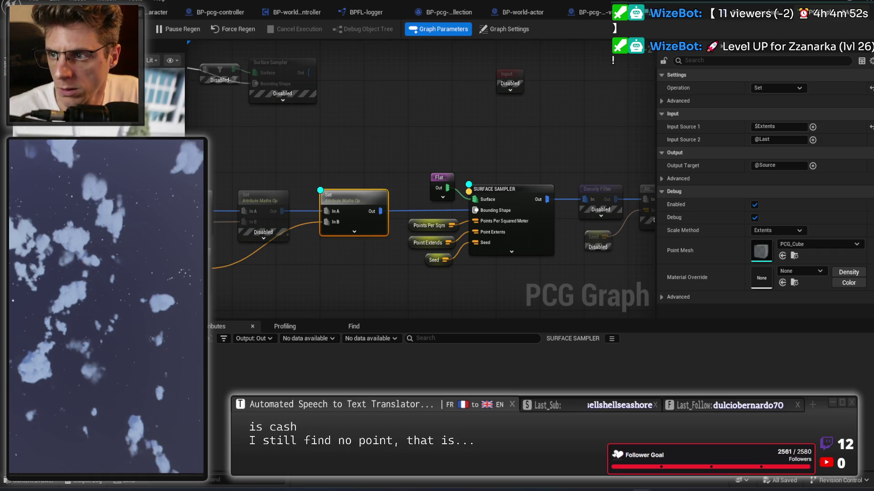
drag(540, 136, 528, 274)
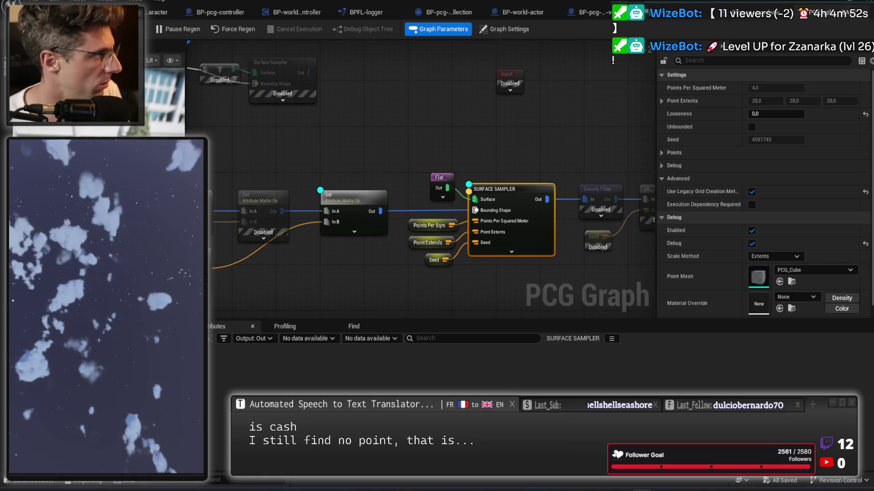
key(alt+p)
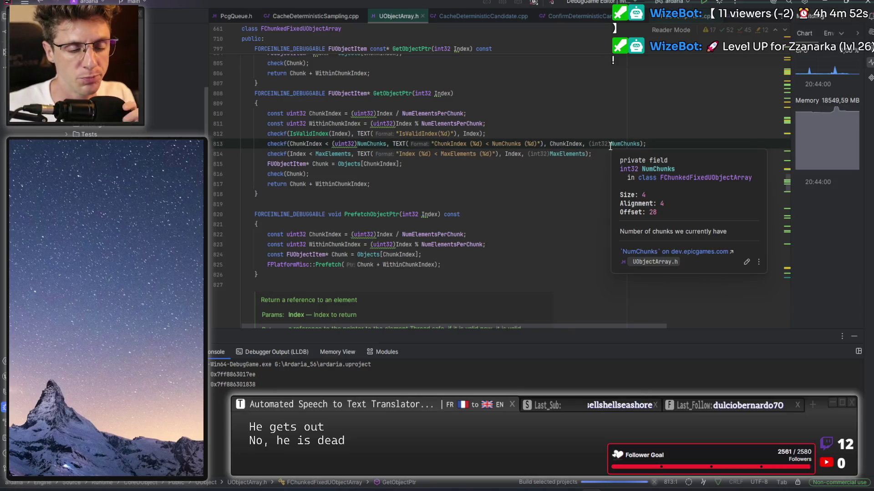
Stop the Rider debug session and relaunch the Win64 DebugGame build with ardaria.uproject under the debugger
key(ctrl+F2)
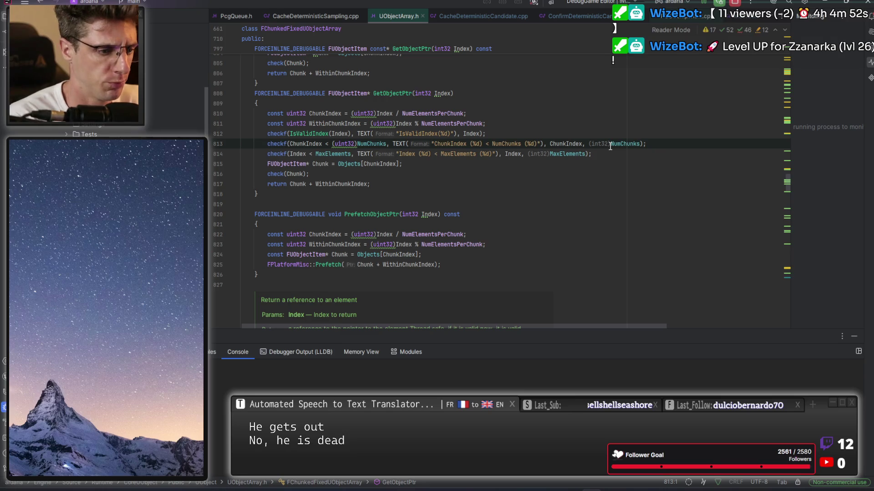
key(shift+F9)
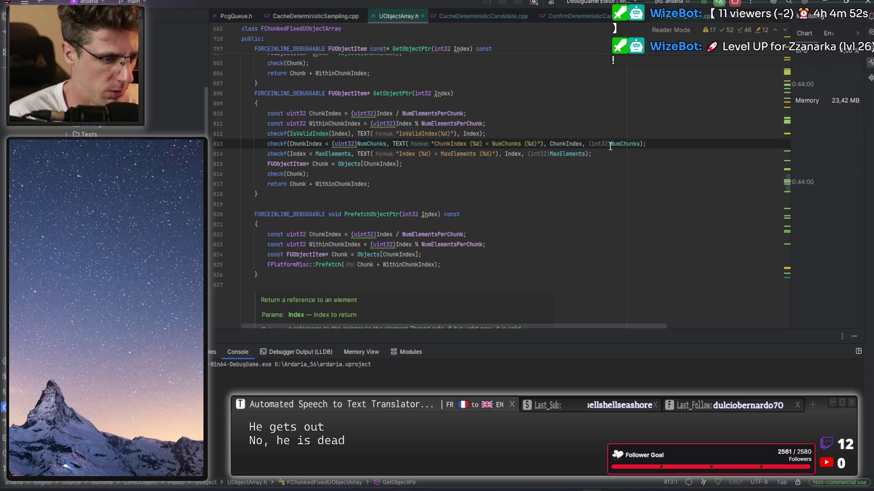
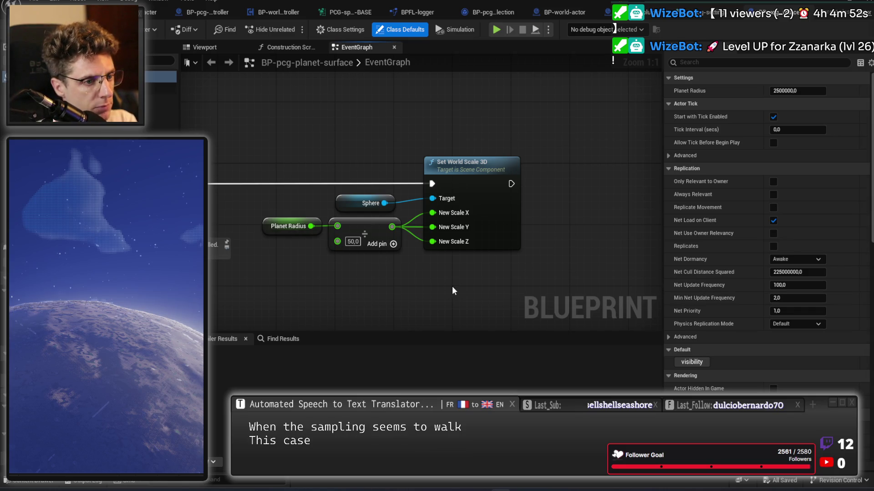
Survey the LVL-Voxel-Planet-B planet surface from a pulled-back camera, then play the level in the editor
scroll(461, 268, down, 2)
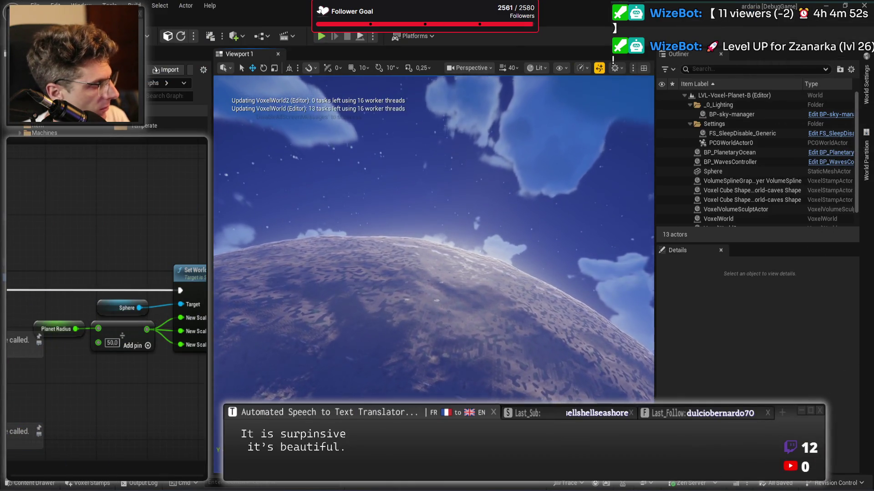
scroll(434, 239, up, 2)
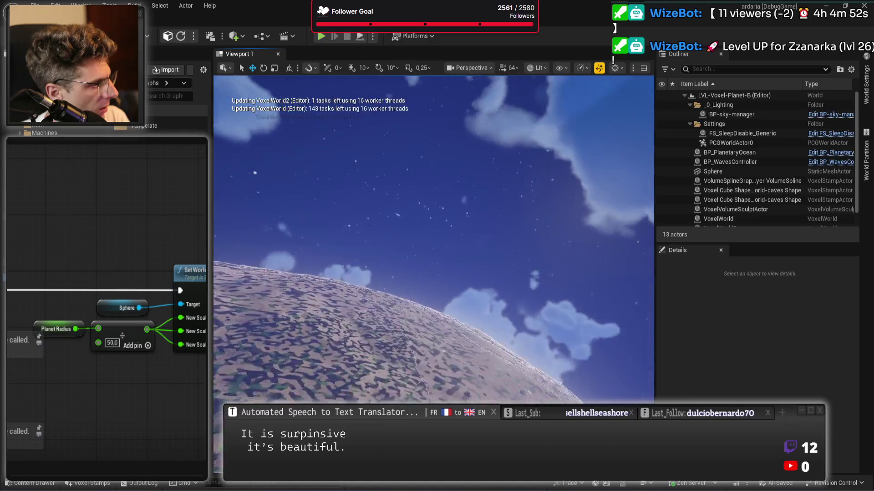
scroll(433, 240, up, 1)
key(s)
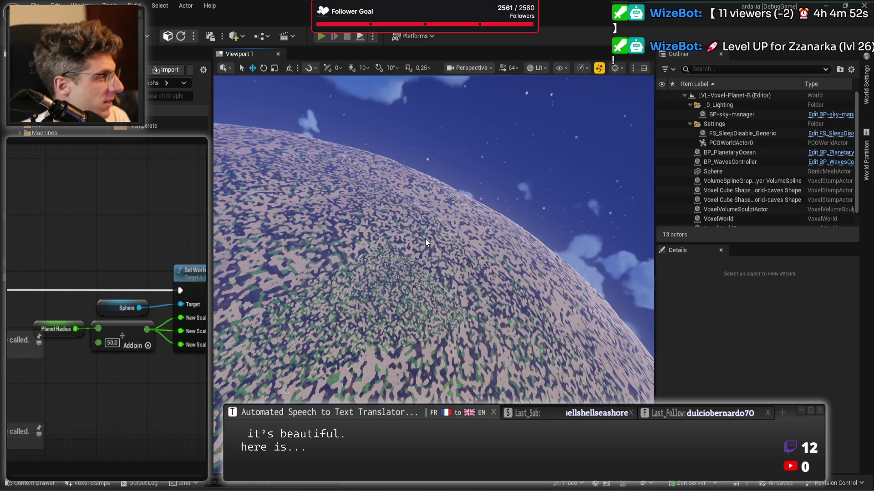
key(alt+p)
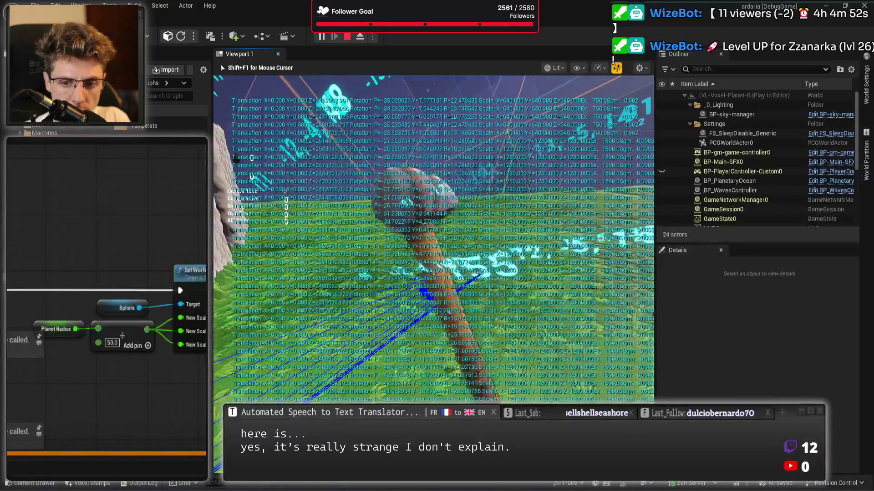
End play-in-editor and select the Branch node in the Blueprint graph
key(Escape)
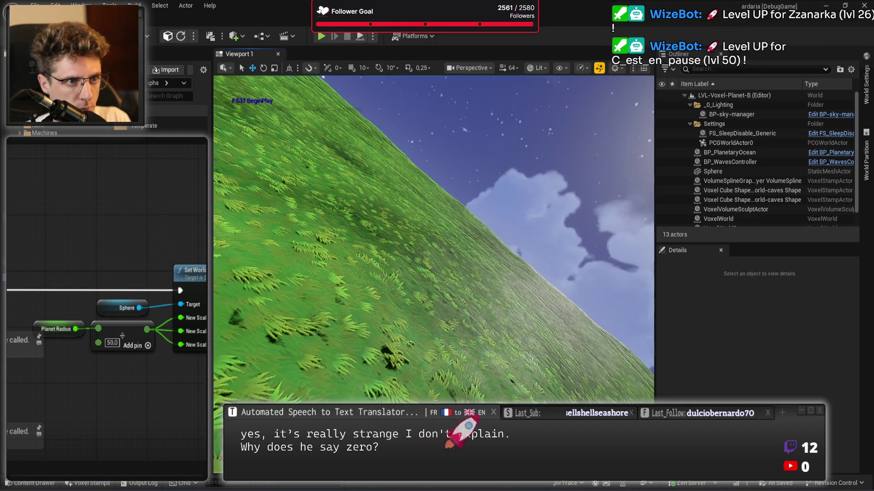
drag(157, 307, 157, 242)
click(134, 214)
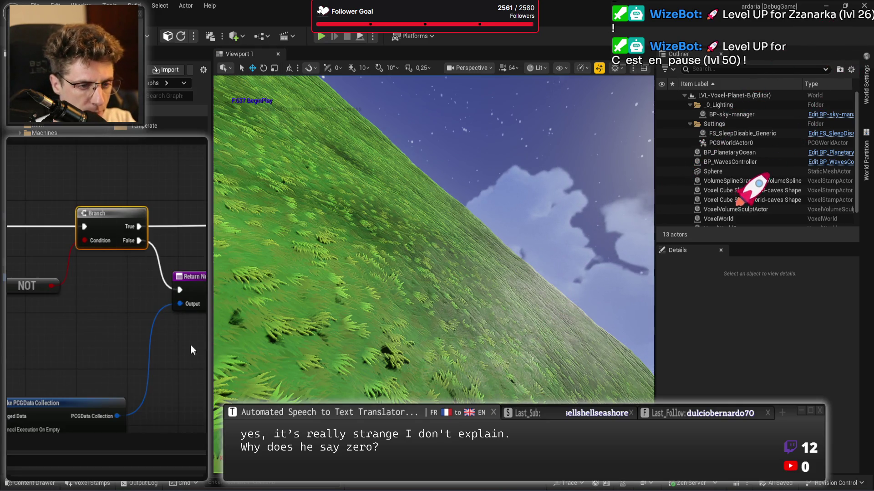
Add a Get Points from Context node wired from the Make PCGData Collection output
mouse_move(190, 344)
mouse_down()
mouse_move(190, 182)
mouse_move(220, 329)
mouse_up()
drag(31, 159, 31, 298)
mouse_move(170, 340)
mouse_down()
mouse_move(126, 351)
mouse_move(151, 347)
mouse_move(151, 282)
mouse_move(27, 276)
mouse_up()
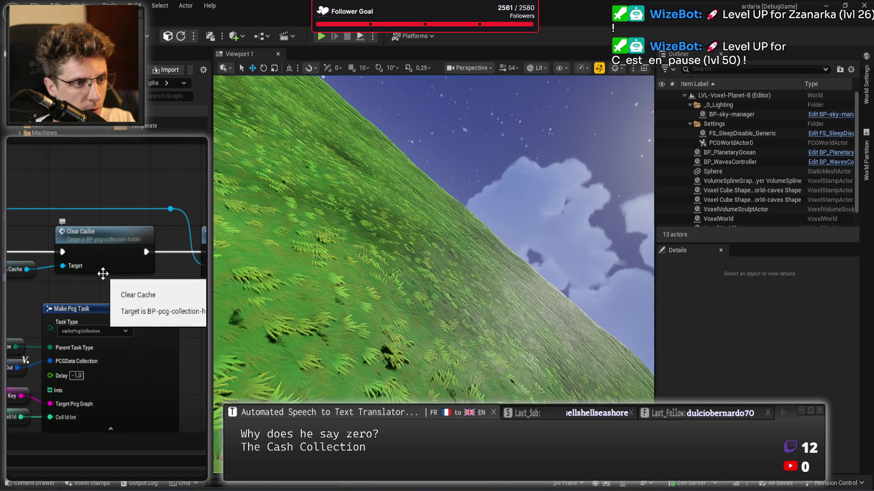
mouse_move(37, 273)
mouse_down()
mouse_move(205, 275)
mouse_move(53, 348)
mouse_up()
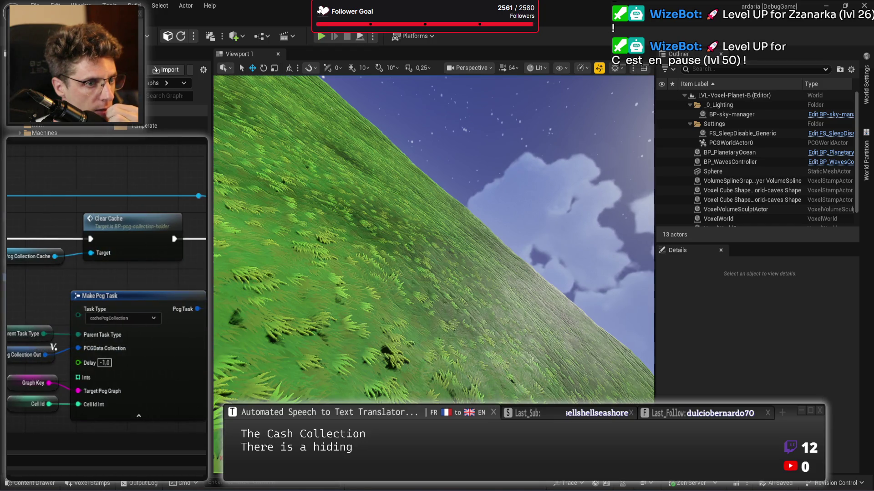
mouse_move(205, 318)
mouse_down()
mouse_move(149, 306)
mouse_move(147, 339)
mouse_move(185, 283)
mouse_move(111, 339)
mouse_move(86, 394)
mouse_up()
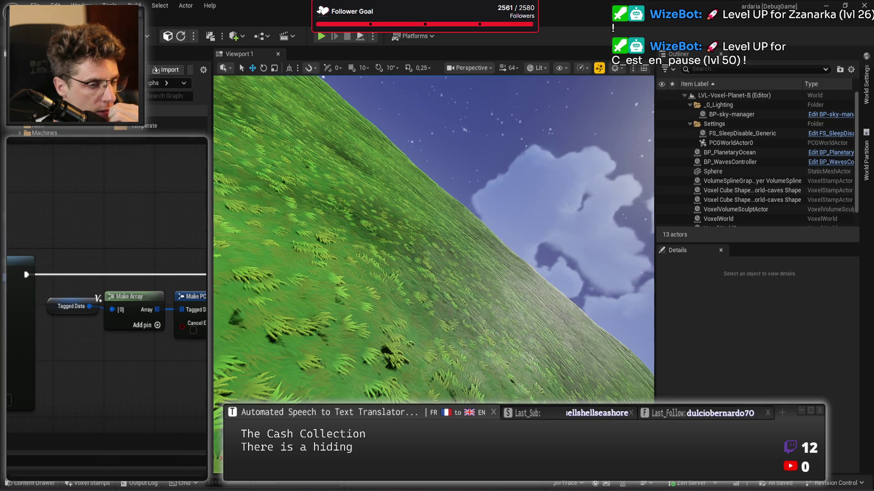
drag(157, 371, 52, 376)
mouse_move(150, 302)
mouse_down()
mouse_move(200, 318)
mouse_move(176, 286)
mouse_move(136, 263)
mouse_up()
text(get poi)
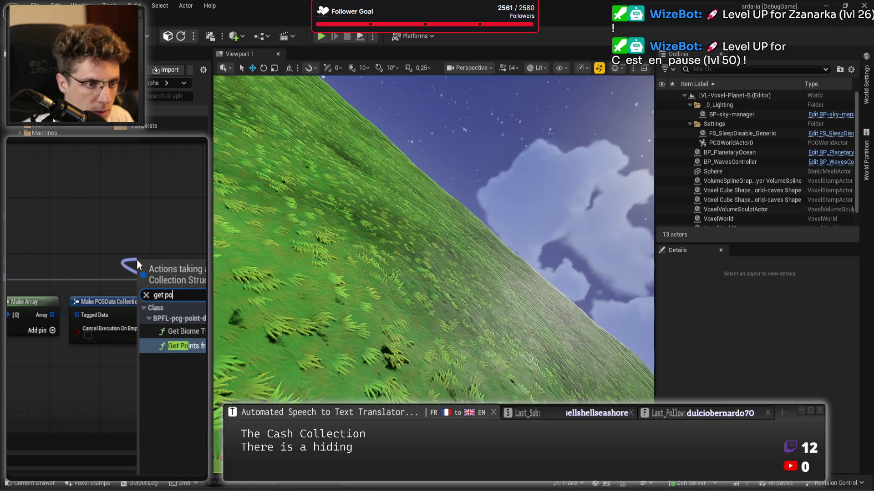
key(Return)
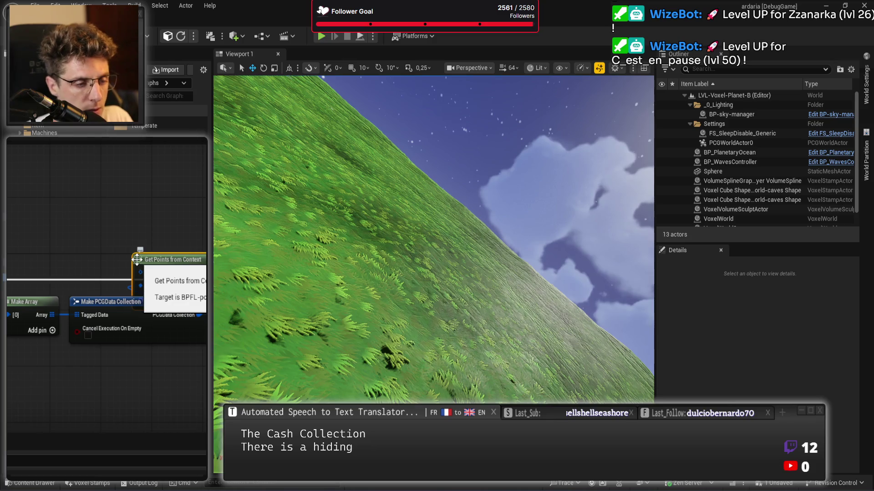
Reposition the new node, breakpoint the SET Pcg Collection Out node, and play the level
drag(175, 266, 143, 220)
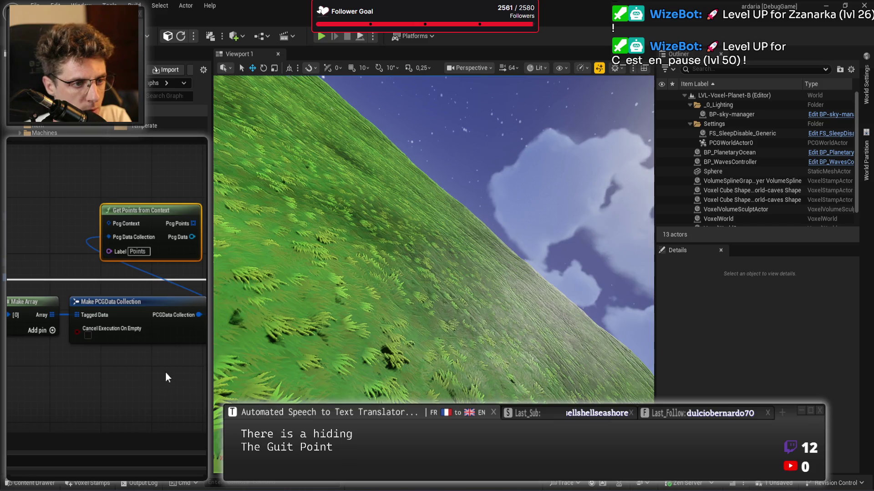
mouse_move(45, 368)
mouse_down()
mouse_move(73, 314)
mouse_move(168, 261)
mouse_move(150, 219)
mouse_up()
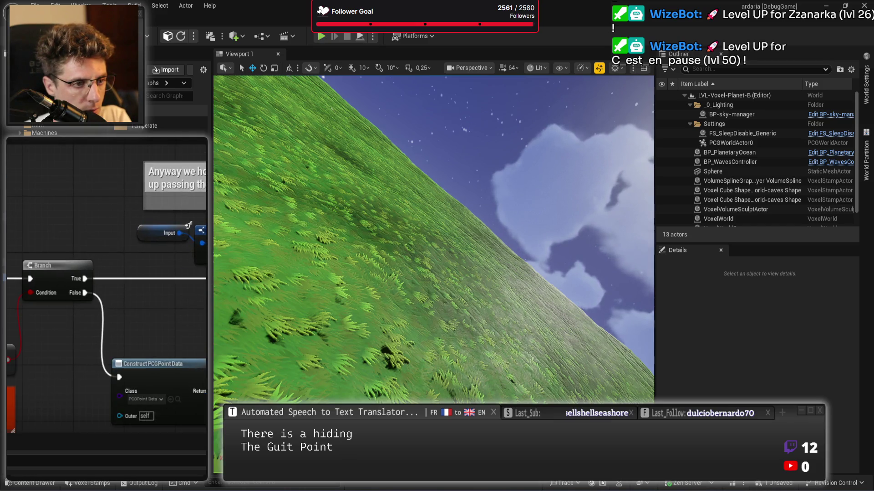
drag(201, 296, 150, 272)
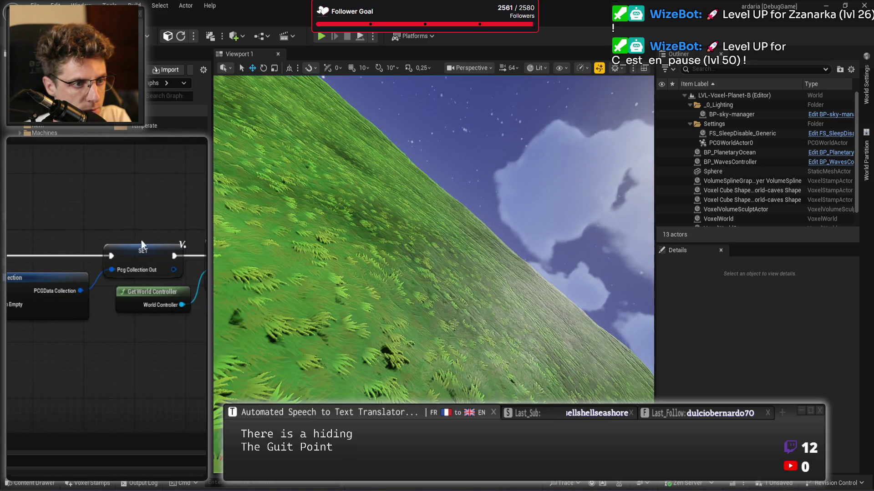
key(F9)
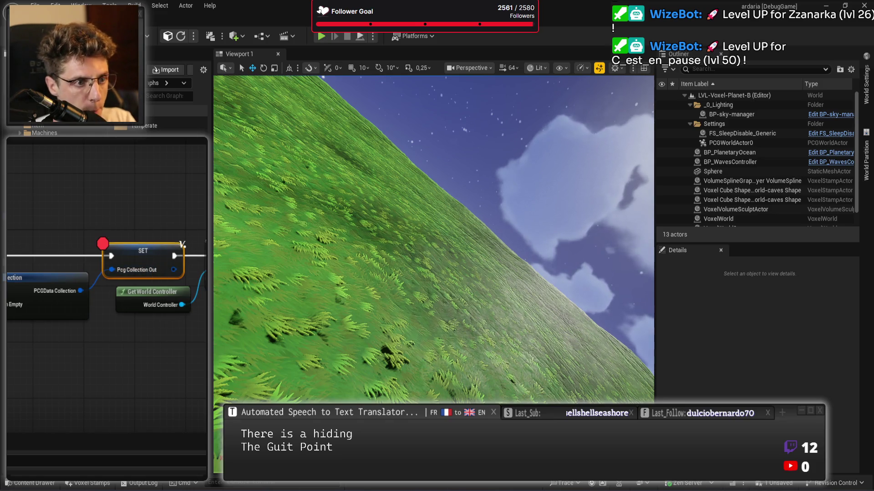
key(alt+p)
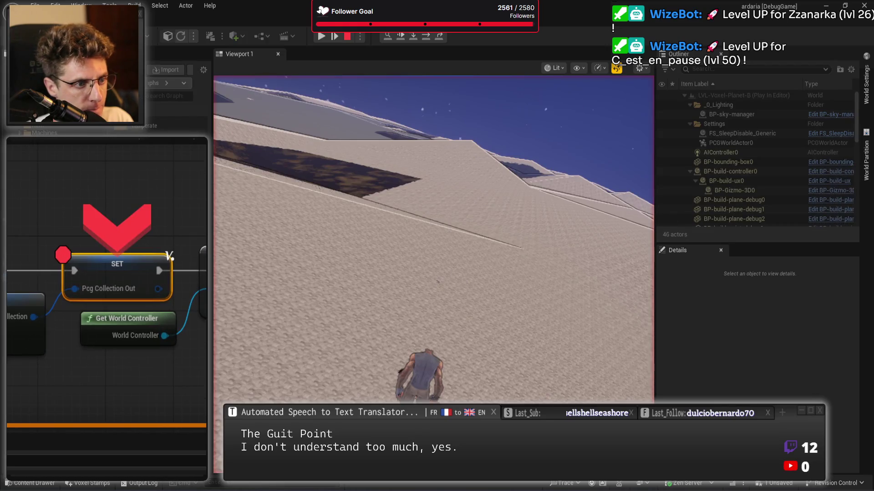
Inspect a Pcg Collection pin's value down to Tagged Data [0] Data's nested entry
mouse_move(33, 316)
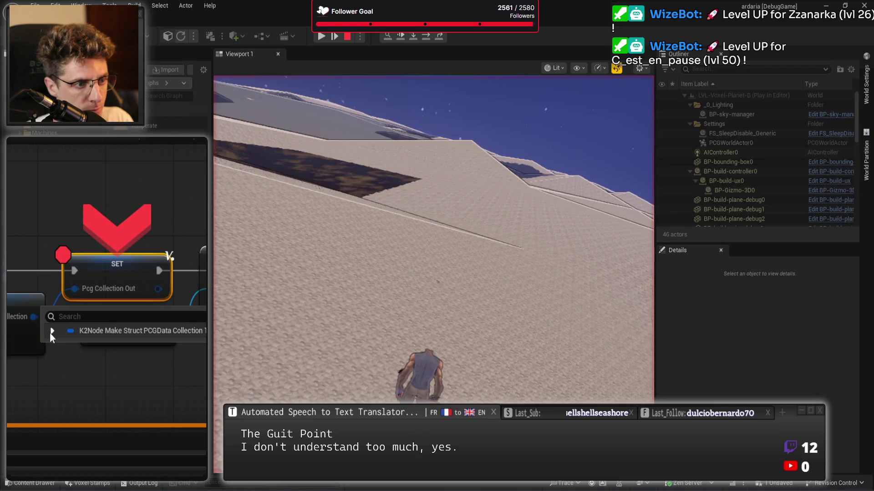
click(52, 331)
click(61, 345)
click(71, 360)
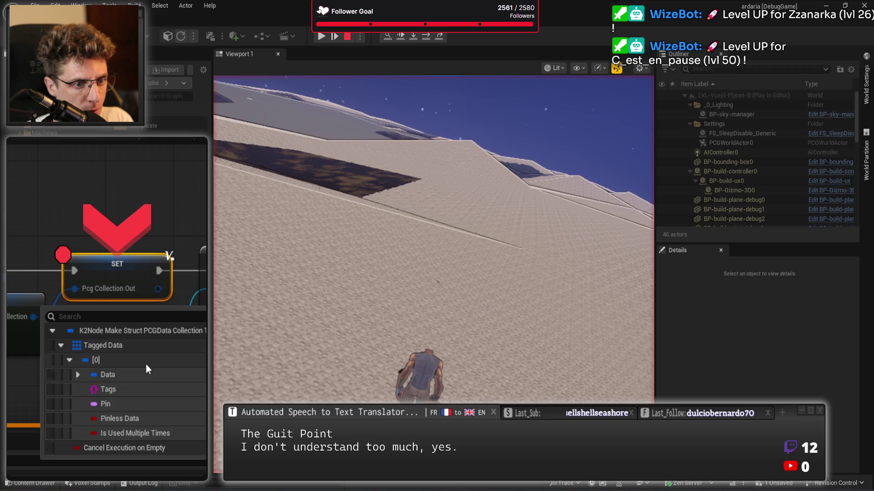
click(78, 376)
click(87, 389)
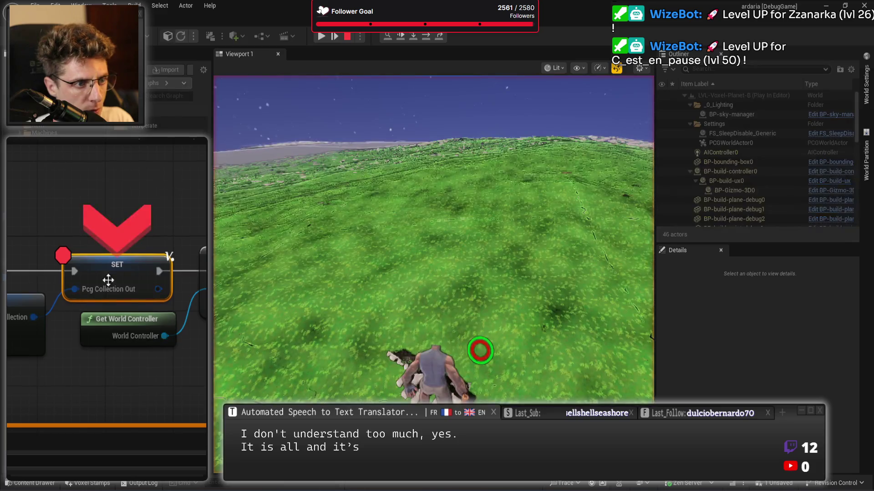
Inspect the other Pcg Collection pins' Tagged Data [0] Data values while paused
mouse_move(107, 282)
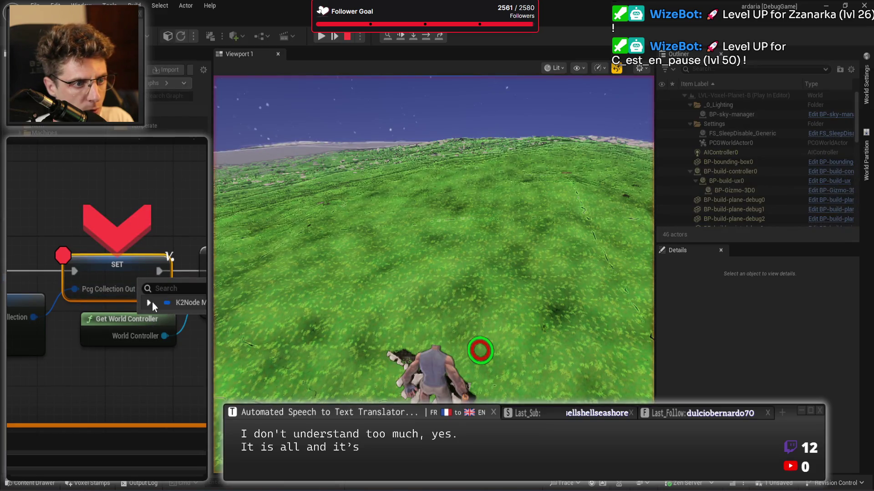
click(150, 303)
click(167, 333)
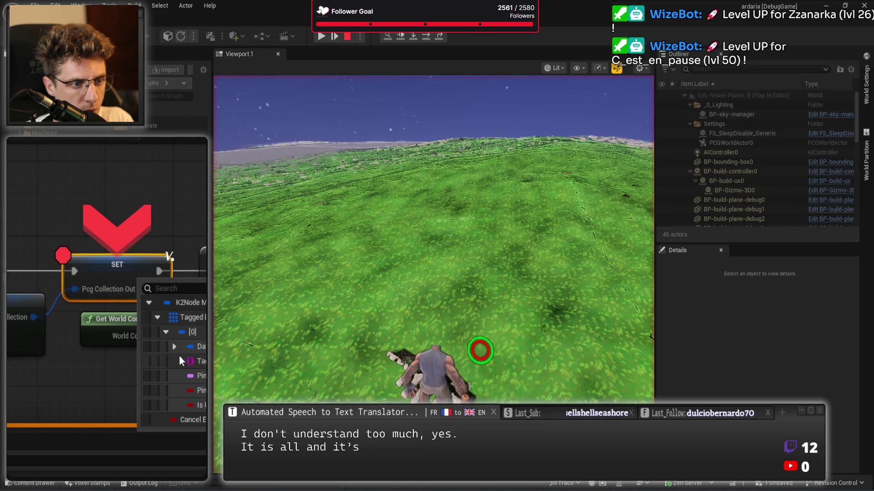
click(173, 346)
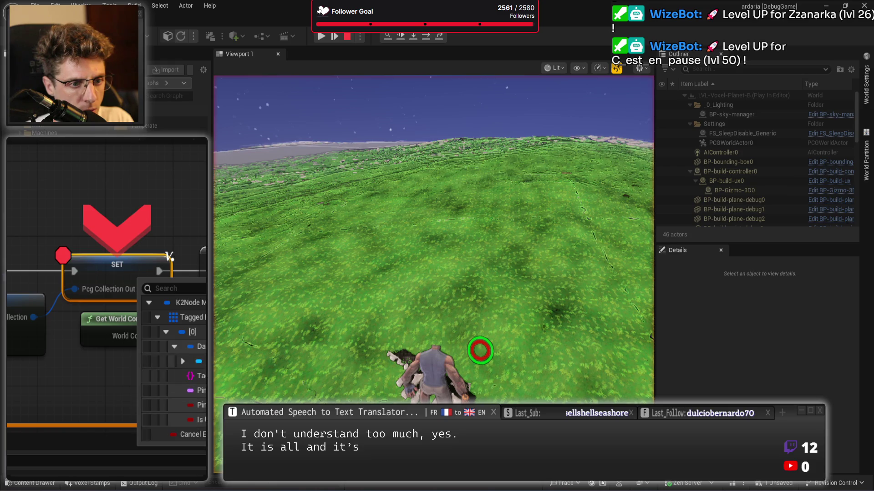
click(183, 362)
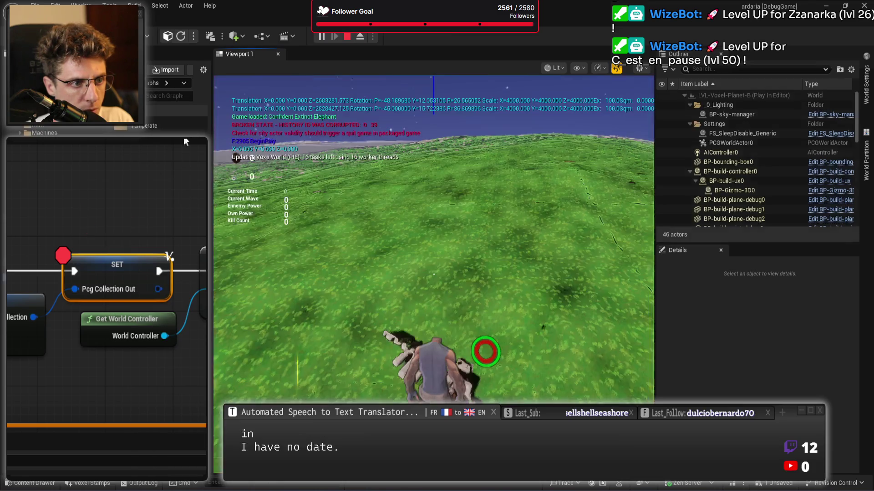
mouse_move(100, 292)
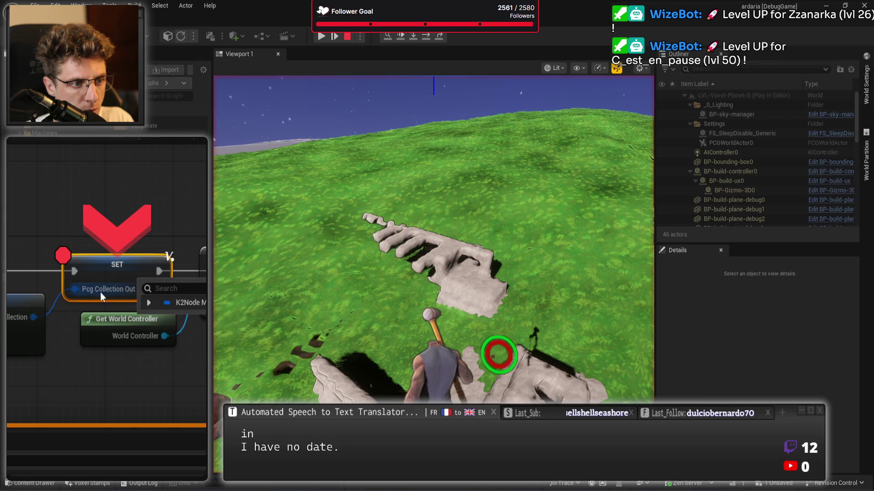
click(154, 301)
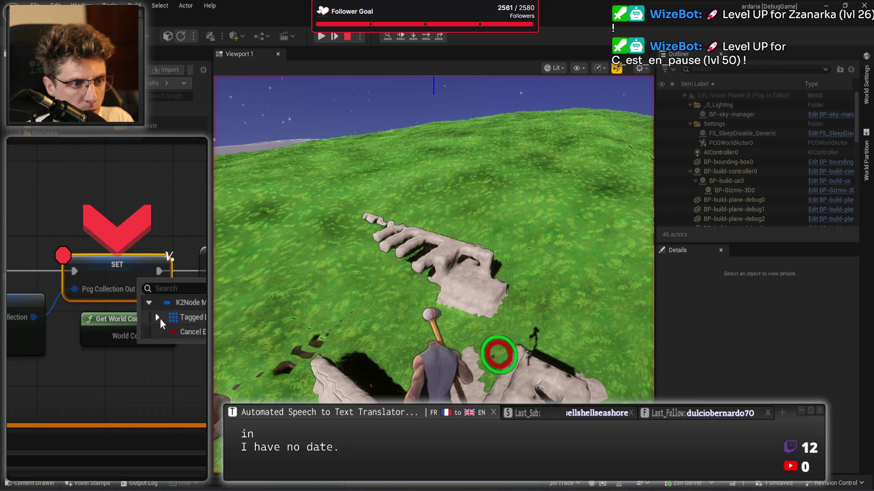
click(166, 330)
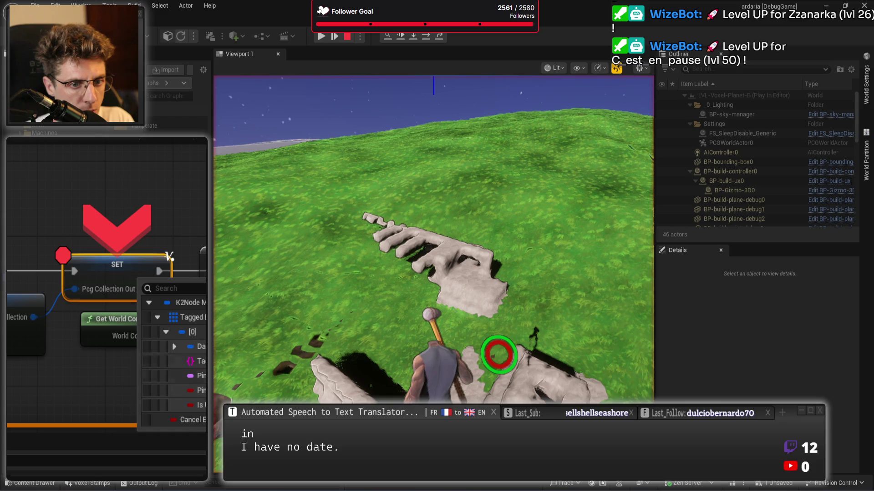
click(174, 346)
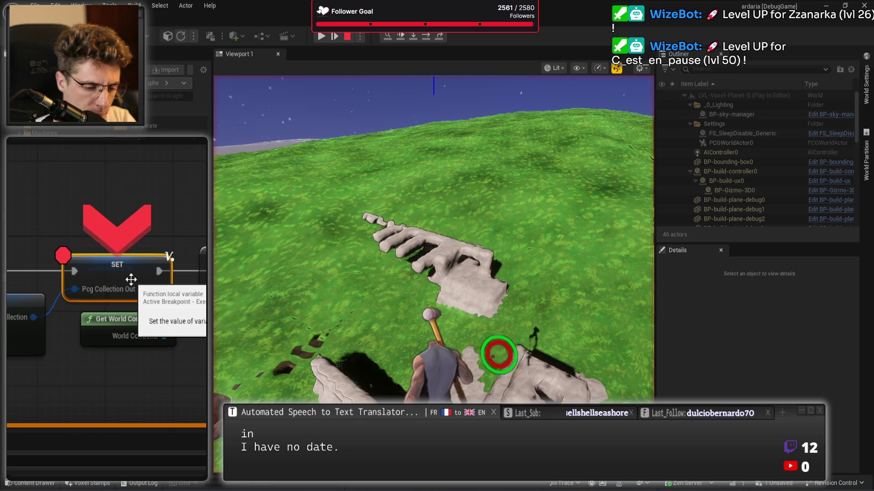
Remove the SET node breakpoint, resume, and stop the play session
key(F9)
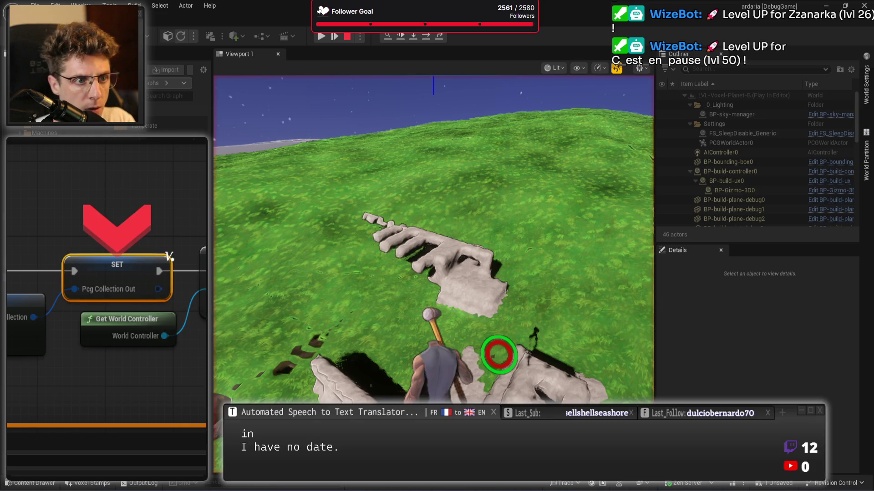
key(F5)
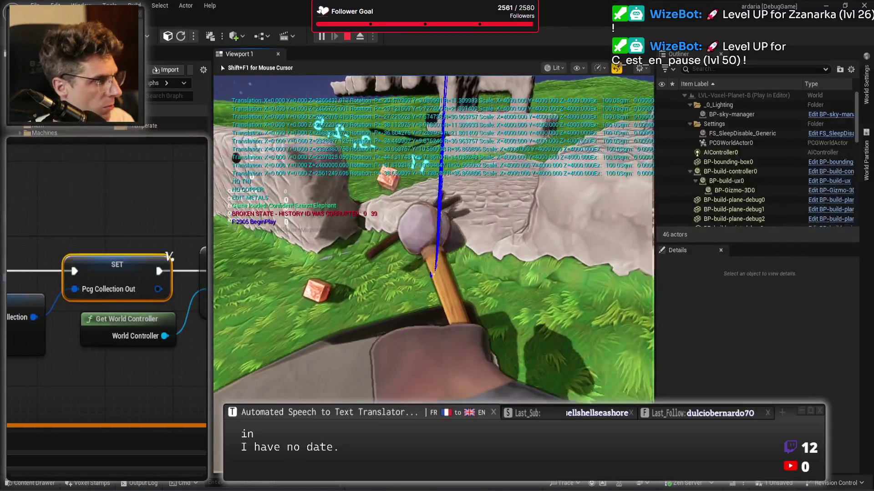
key(Escape)
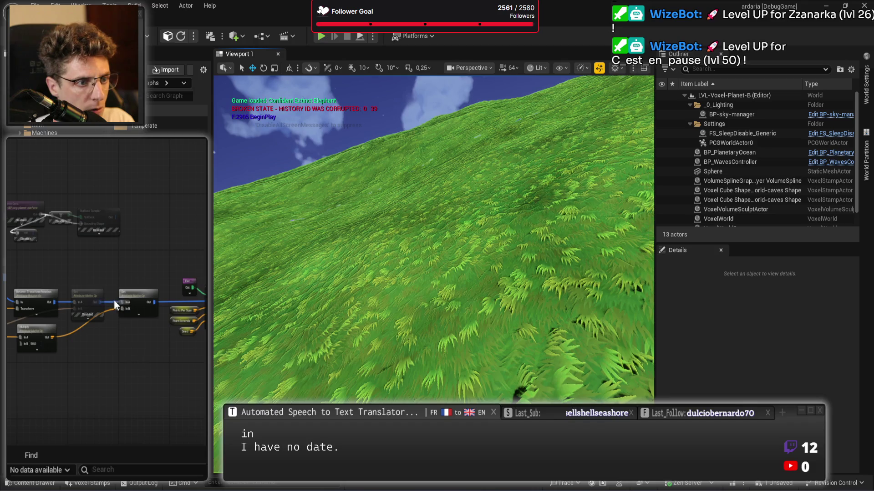
Survey the PCG graph's Rotator, Multiply, Attribute Maths Op and disabled Set nodes
scroll(119, 329, up, 2)
scroll(104, 328, up, 2)
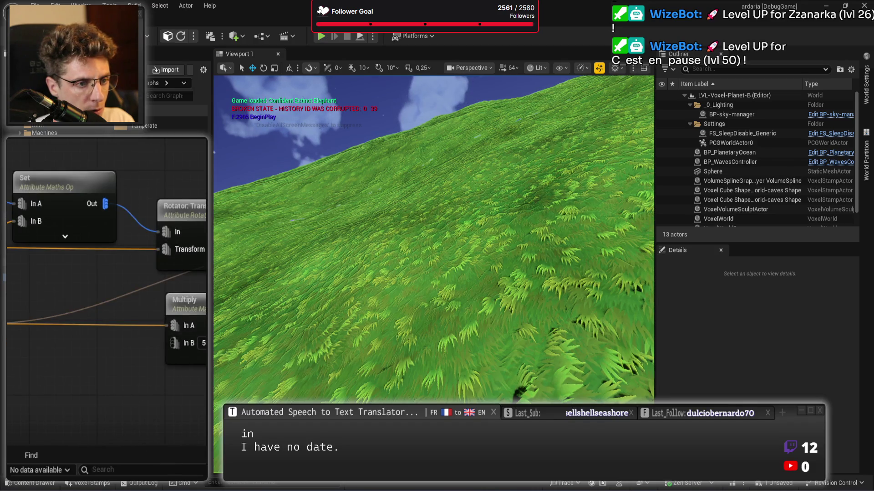
drag(150, 273, 25, 270)
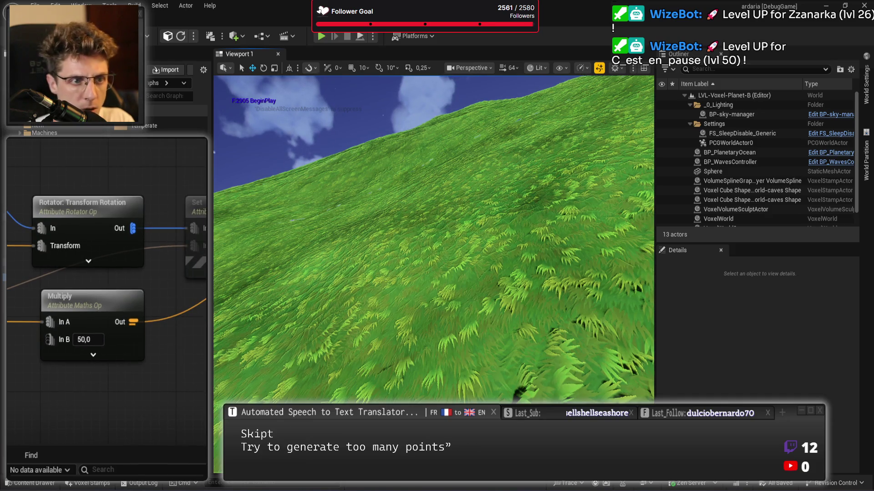
scroll(107, 264, down, 1)
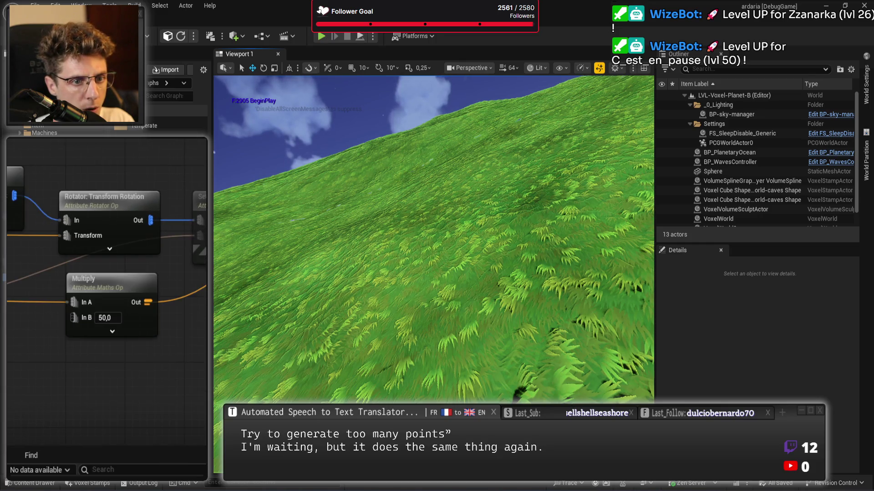
mouse_move(173, 246)
mouse_down()
mouse_move(190, 177)
mouse_move(182, 255)
mouse_move(139, 223)
mouse_up()
click(45, 282)
drag(47, 356, 191, 296)
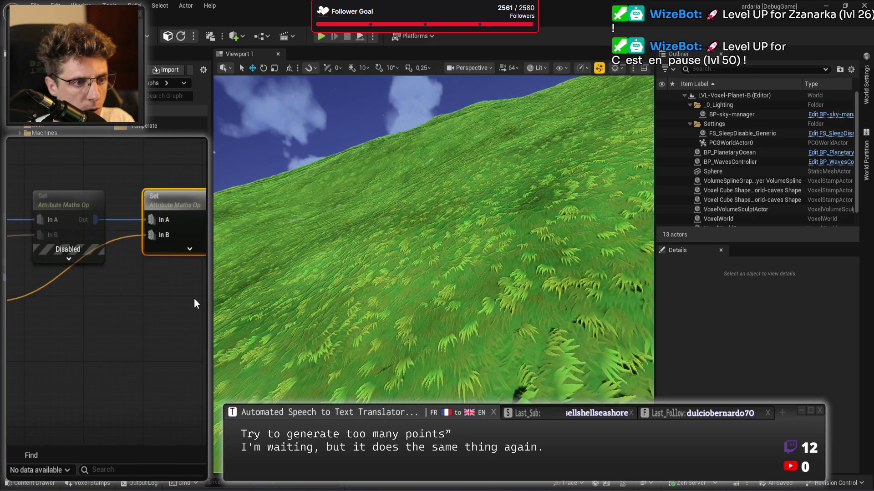
click(194, 299)
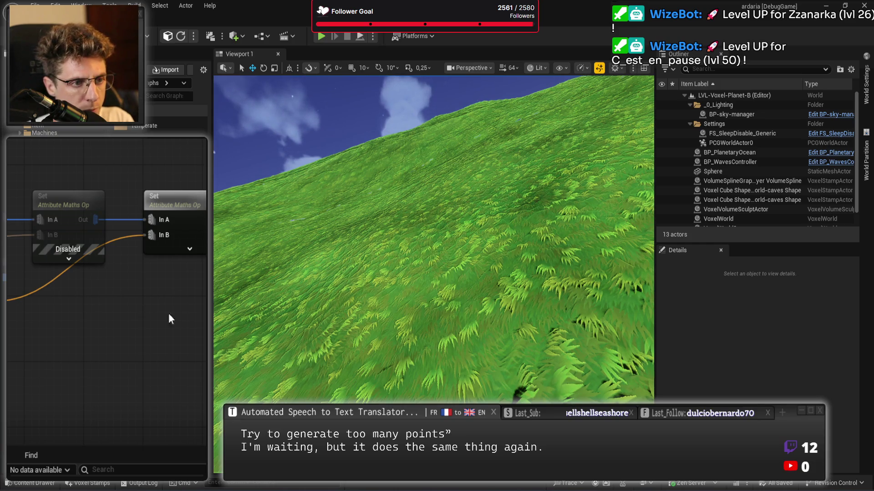
Route the Transform Rotation output past the disabled Set node and disconnect the Set node's pins
mouse_move(94, 334)
mouse_down()
mouse_move(192, 318)
mouse_move(183, 341)
mouse_up()
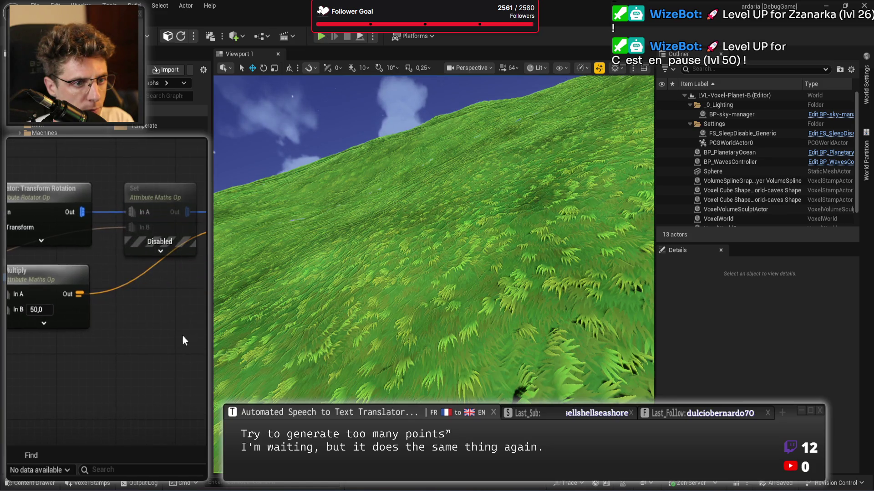
mouse_move(127, 359)
mouse_down()
mouse_move(217, 359)
mouse_move(35, 369)
mouse_up()
click(137, 319)
drag(198, 178, 203, 317)
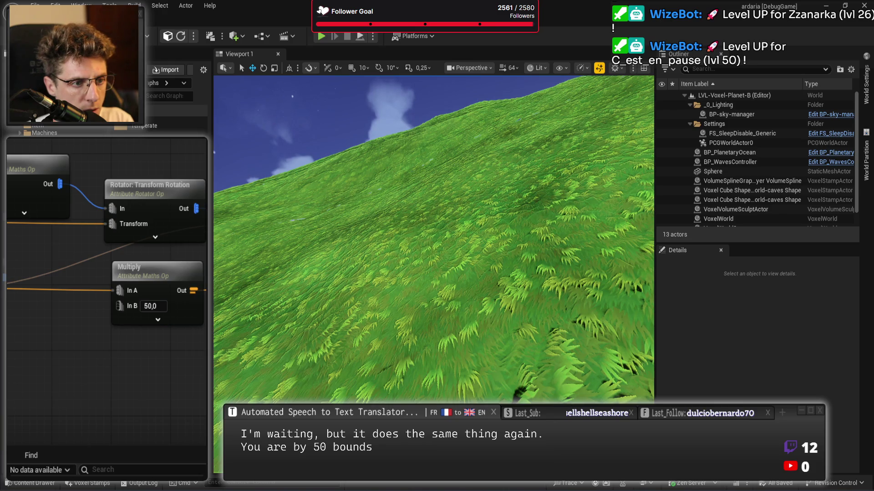
click(164, 321)
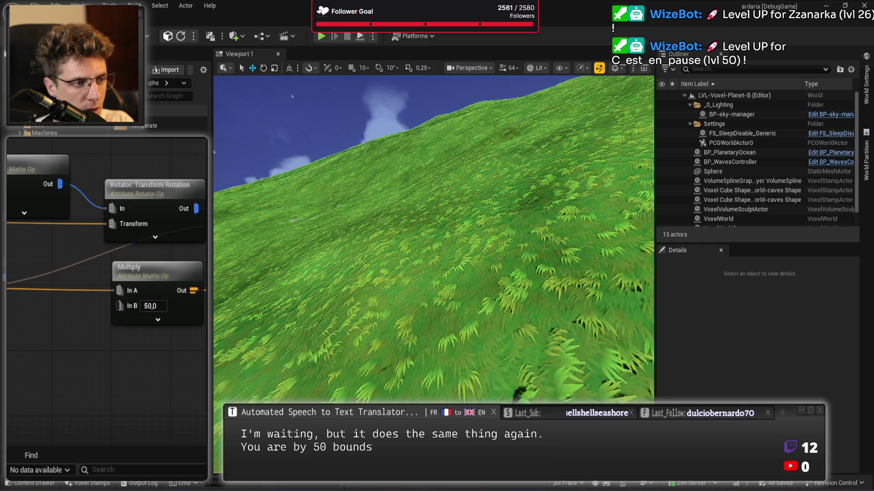
drag(121, 351, 53, 364)
drag(134, 204, 135, 140)
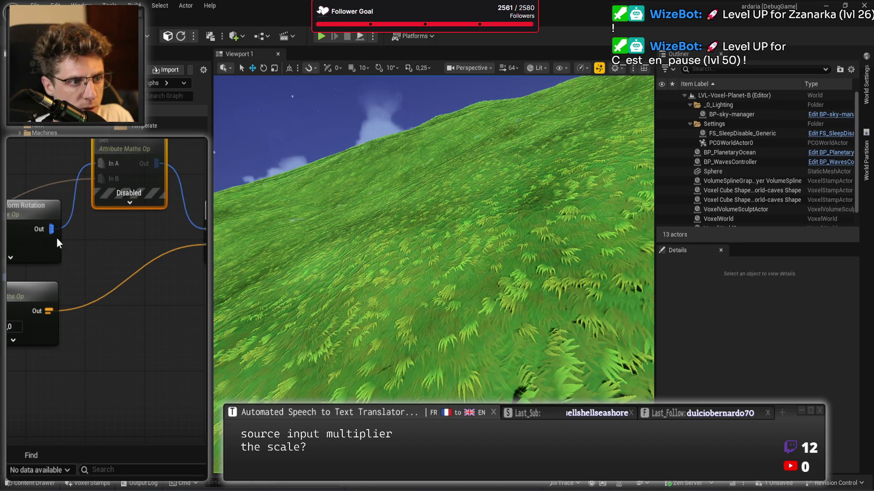
drag(54, 229, 204, 228)
alt+click(146, 165)
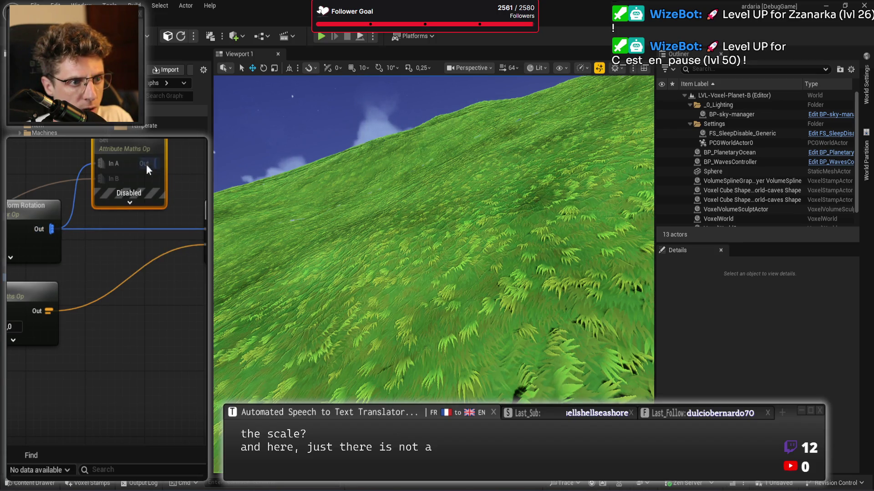
alt+click(117, 165)
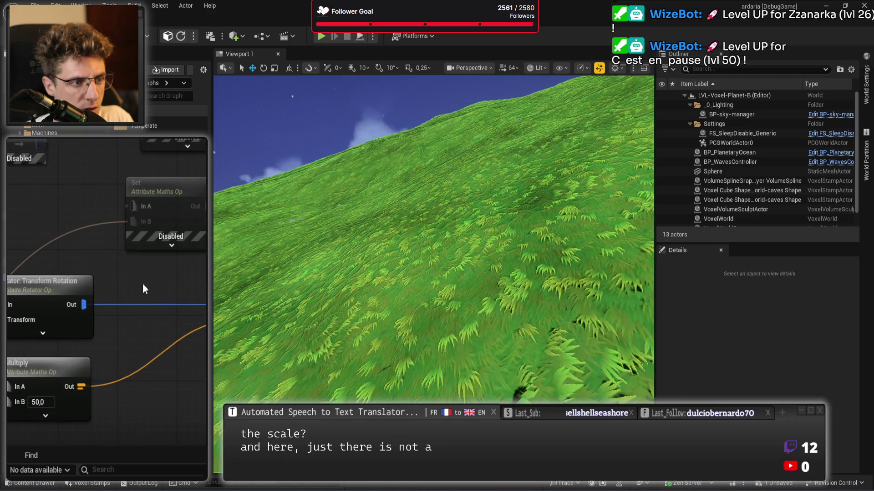
Nudge Create Points left and locate the disabled nodes near the Surface Sampler
click(172, 248)
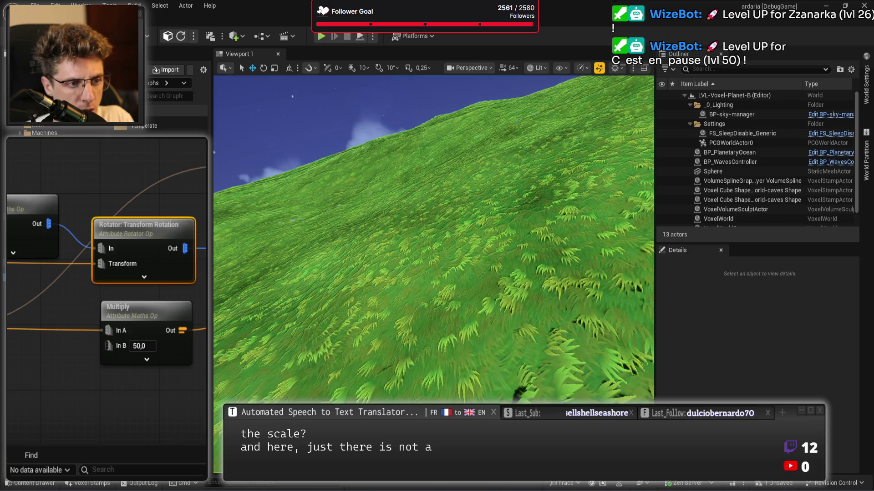
click(29, 205)
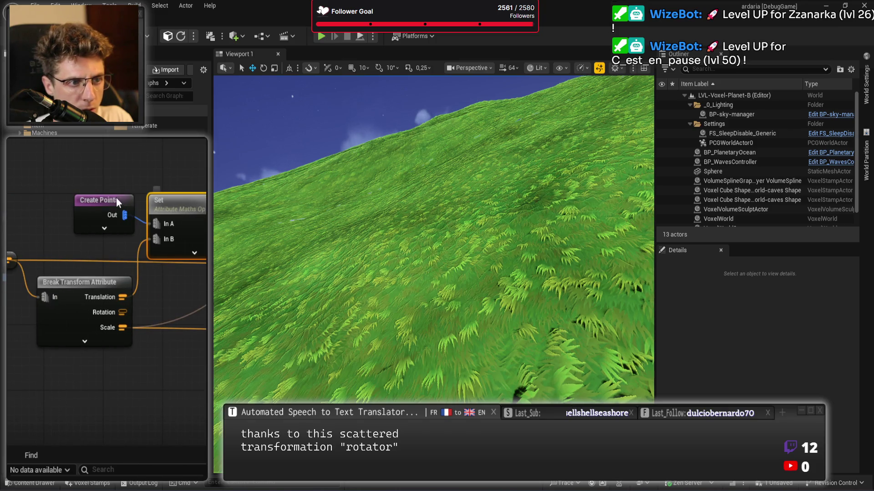
drag(113, 198, 81, 197)
click(175, 201)
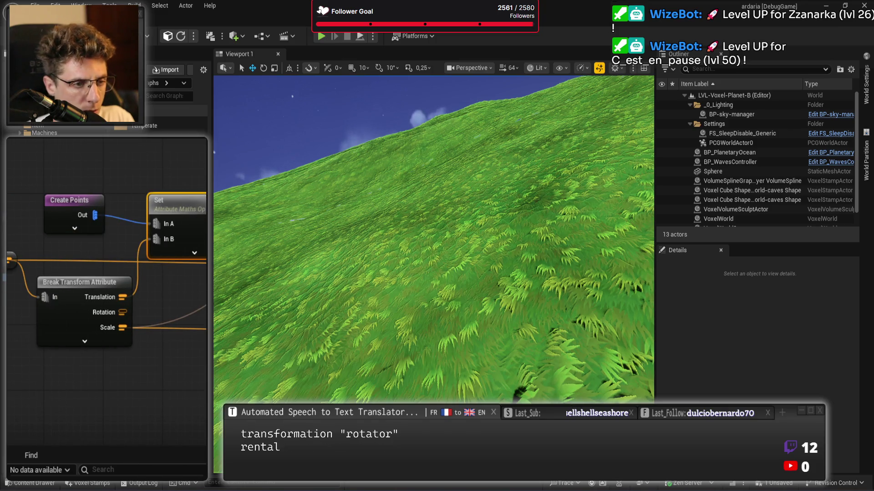
mouse_move(183, 315)
mouse_down()
mouse_move(141, 289)
mouse_move(30, 288)
mouse_up()
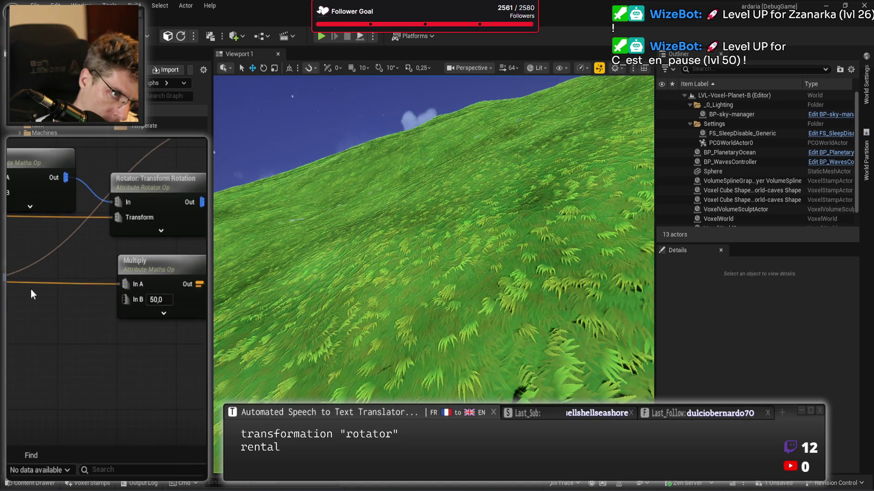
drag(78, 338, 110, 344)
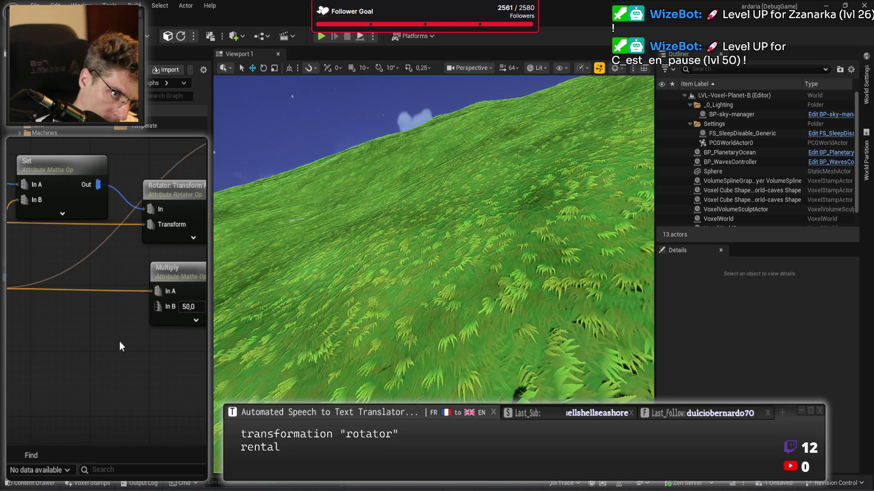
mouse_move(110, 345)
mouse_down()
mouse_move(82, 351)
mouse_move(130, 341)
mouse_move(106, 361)
mouse_move(117, 362)
mouse_move(57, 378)
mouse_up()
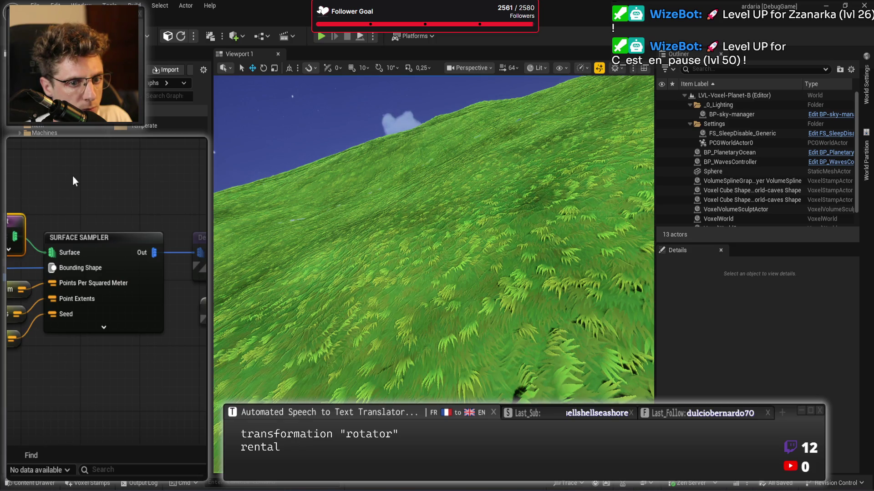
scroll(152, 179, down, 2)
mouse_move(152, 179)
mouse_down()
mouse_move(172, 284)
mouse_move(130, 292)
mouse_move(220, 295)
mouse_up()
Delete the disabled Surface Sampler and Attribute Maths Op nodes
drag(9, 196, 98, 293)
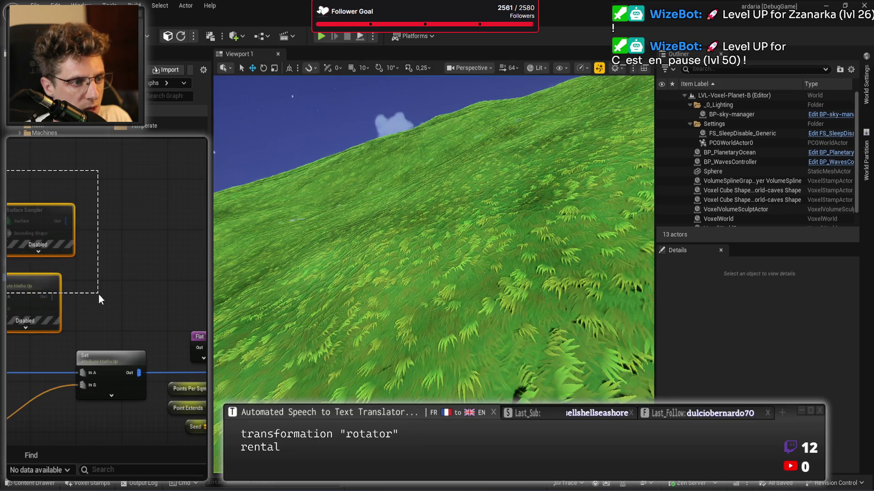
key(Delete)
scroll(203, 234, down, 2)
mouse_move(204, 228)
mouse_down()
mouse_move(62, 225)
mouse_move(13, 349)
mouse_up()
scroll(136, 241, up, 3)
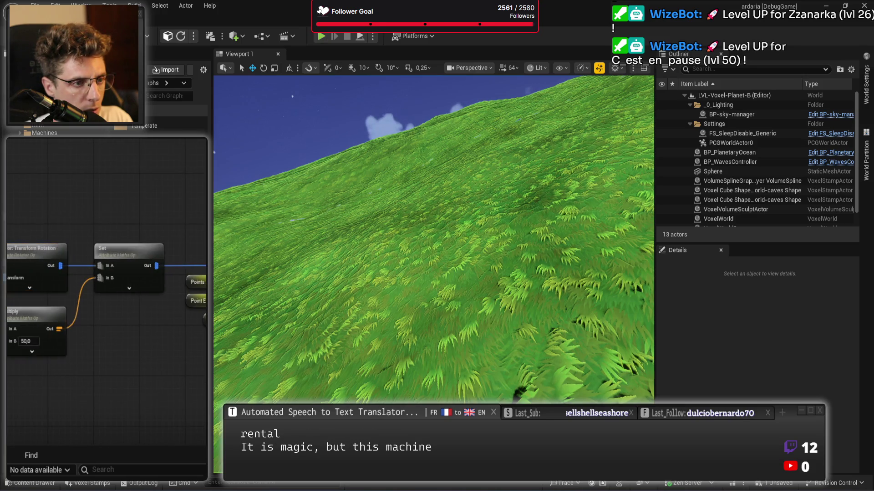
drag(109, 212, 51, 225)
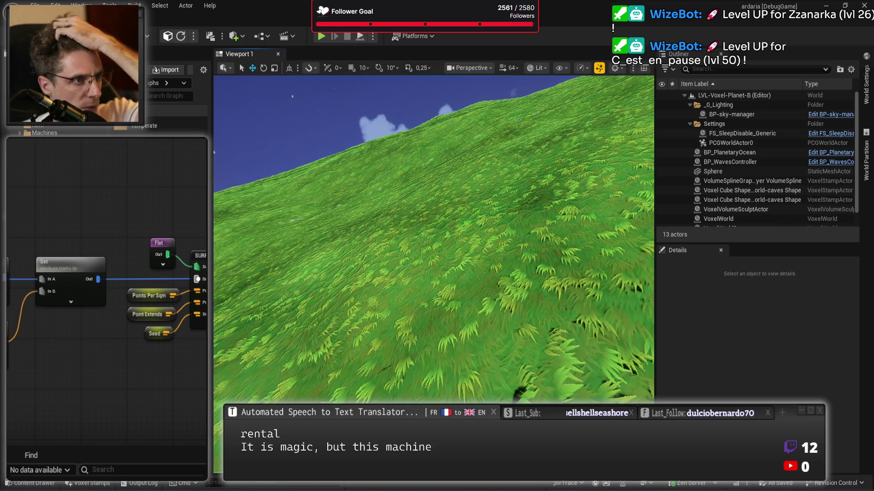
Open the Blueprint graph and bring its pcg-settings and Planet Volume nodes into view
double_click(32, 266)
mouse_move(136, 273)
mouse_down()
mouse_move(196, 307)
mouse_move(150, 260)
mouse_up()
mouse_move(137, 318)
mouse_down()
mouse_move(114, 298)
mouse_move(165, 366)
mouse_move(134, 216)
mouse_up()
scroll(137, 218, up, 2)
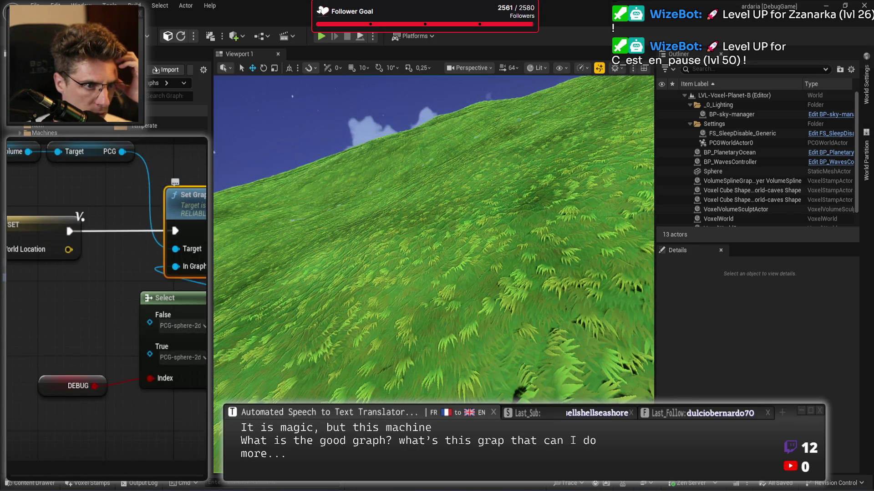
key(F9)
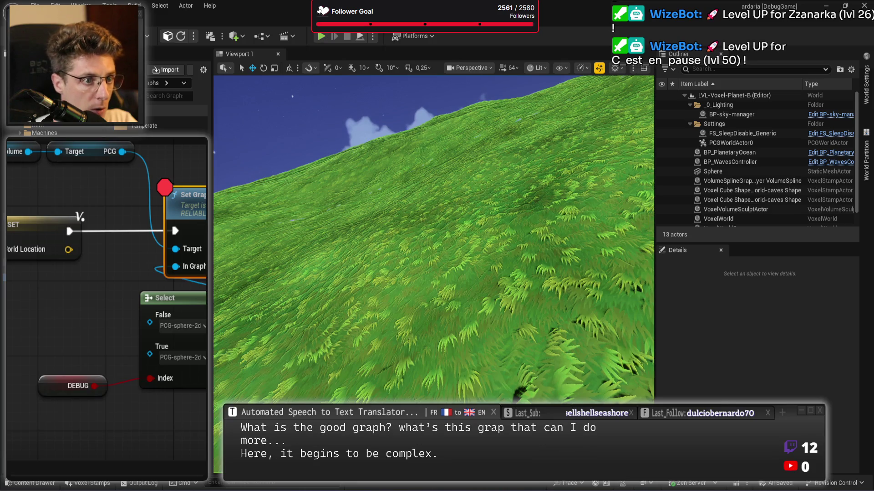
key(alt+p)
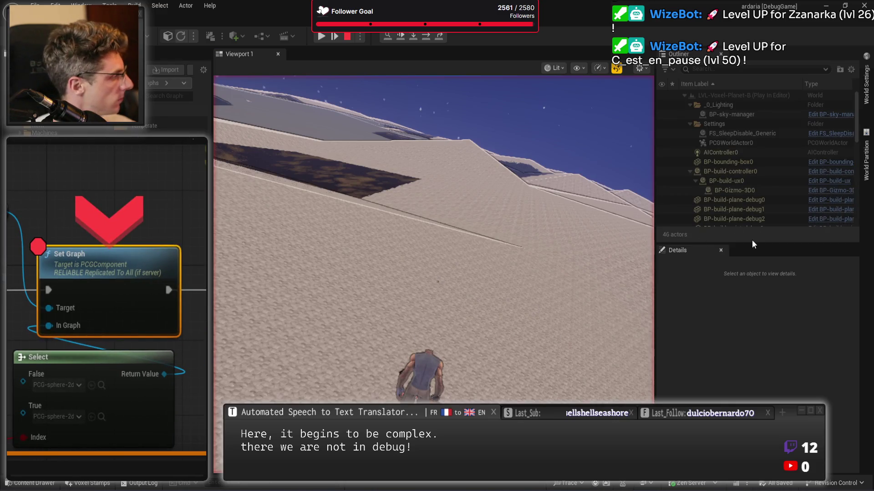
mouse_move(139, 379)
drag(139, 384, 170, 324)
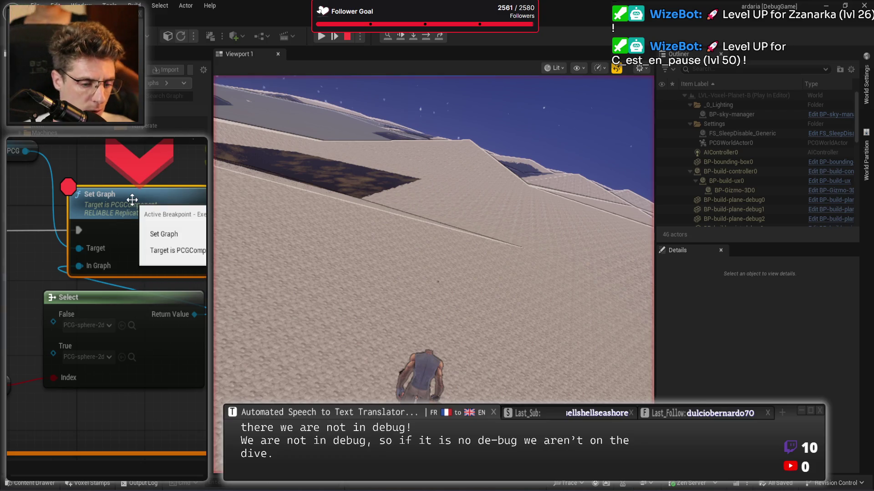
key(F9)
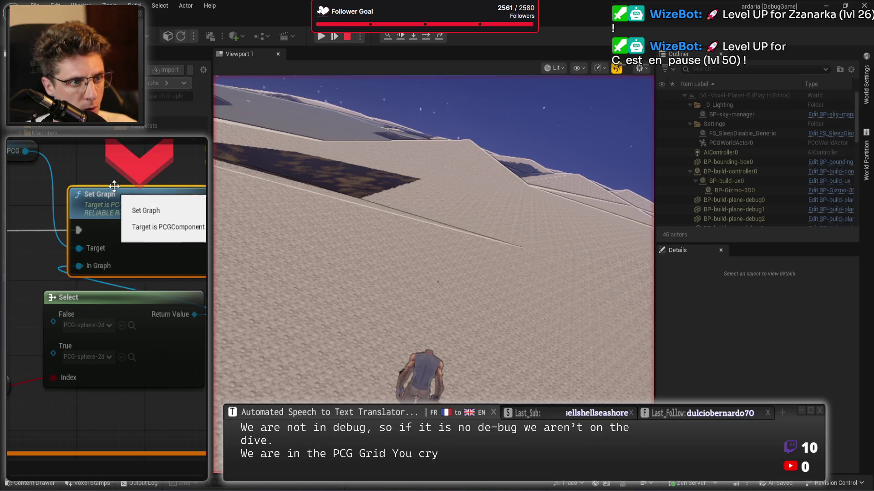
key(F5)
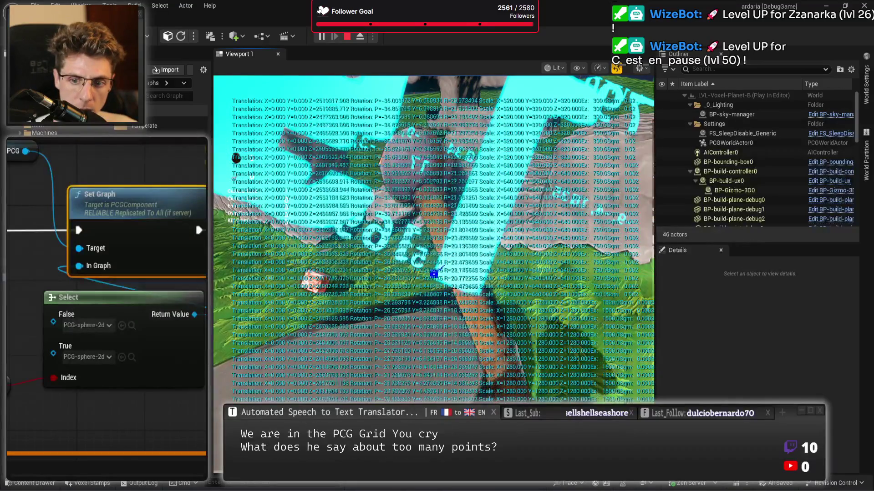
key(Escape)
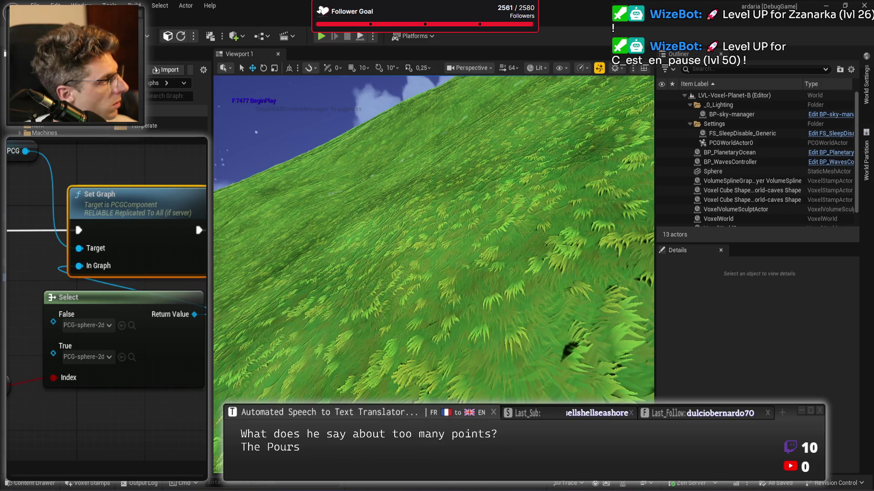
Open the 2d-sampler subgraph and bring its disabled filter nodes into view
double_click(195, 222)
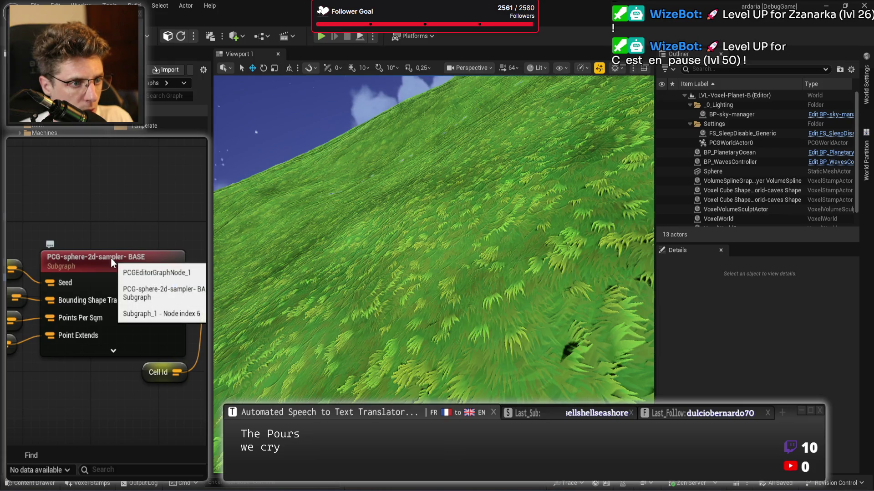
double_click(111, 258)
drag(58, 337, 109, 325)
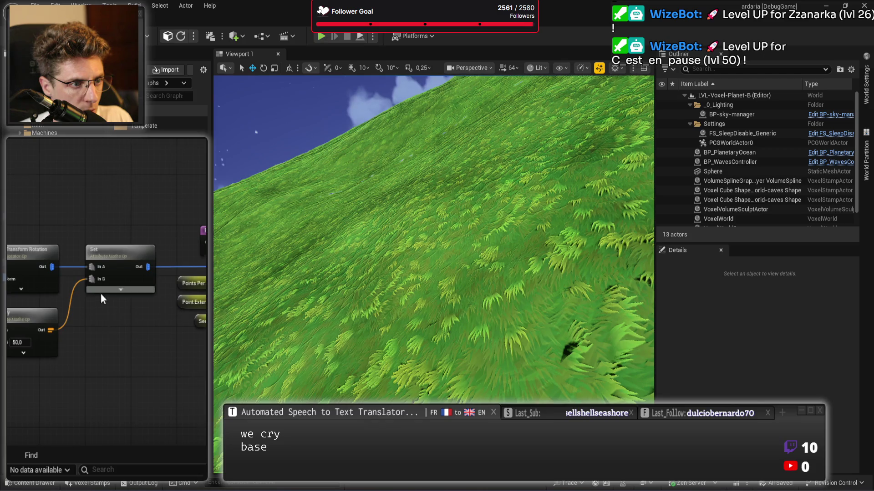
scroll(101, 298, up, 2)
click(128, 285)
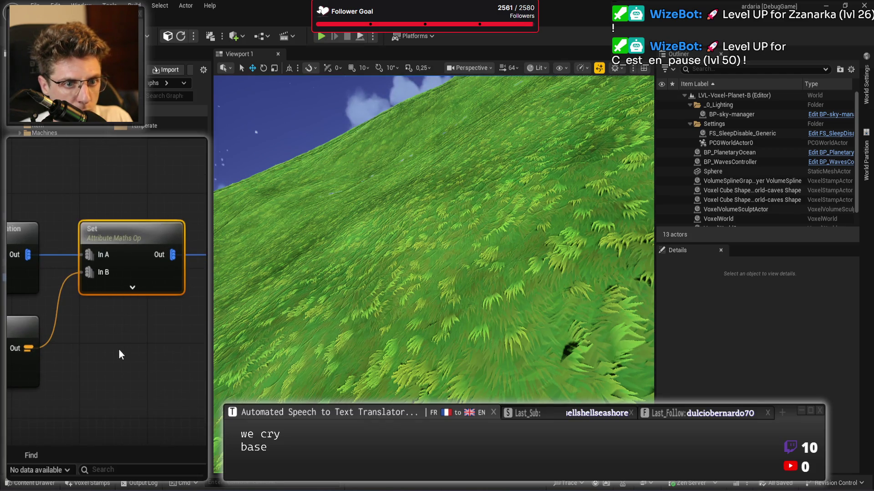
scroll(152, 331, down, 4)
drag(152, 331, 114, 383)
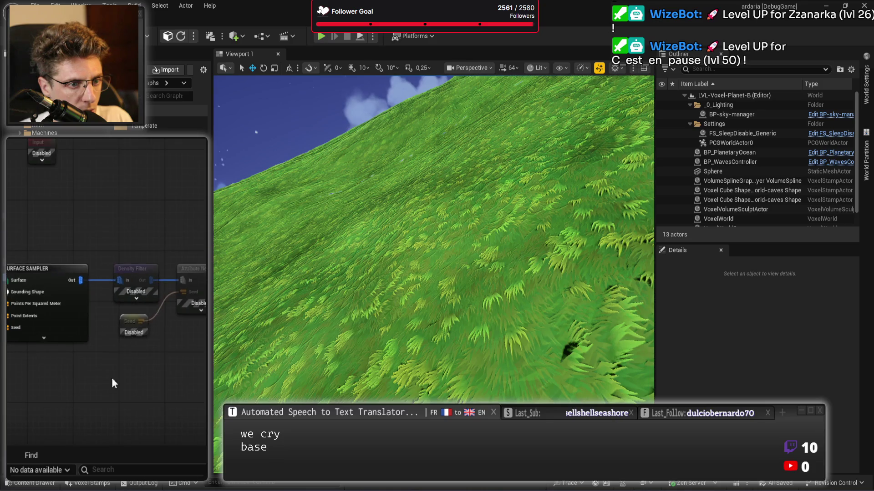
scroll(117, 377, up, 1)
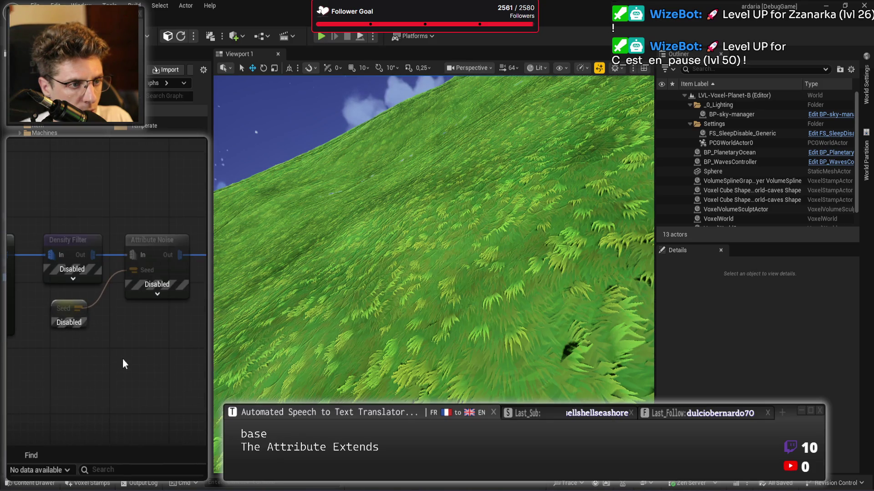
Enable the Density Filter, Attribute Noise and Seed nodes and run a play test
drag(53, 201, 154, 269)
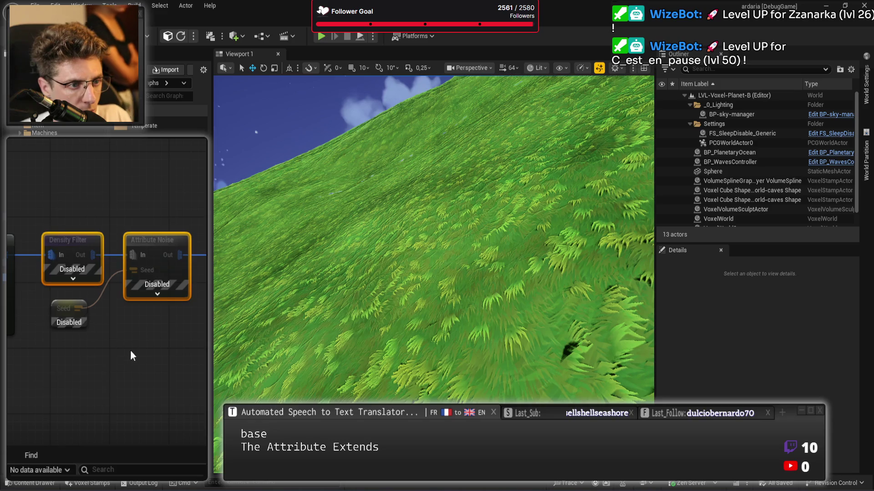
key(e)
drag(53, 363, 95, 322)
key(e)
mouse_move(30, 160)
mouse_down()
mouse_move(176, 164)
mouse_move(93, 174)
mouse_up()
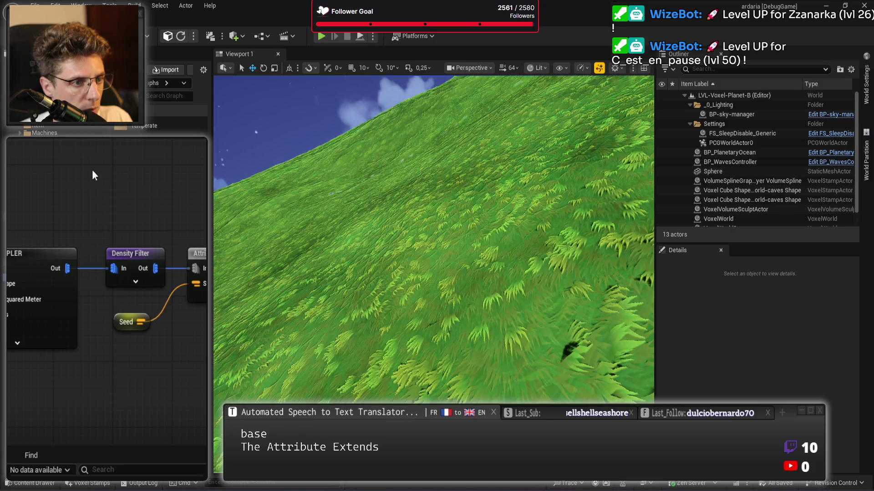
scroll(92, 175, down, 2)
scroll(129, 214, down, 2)
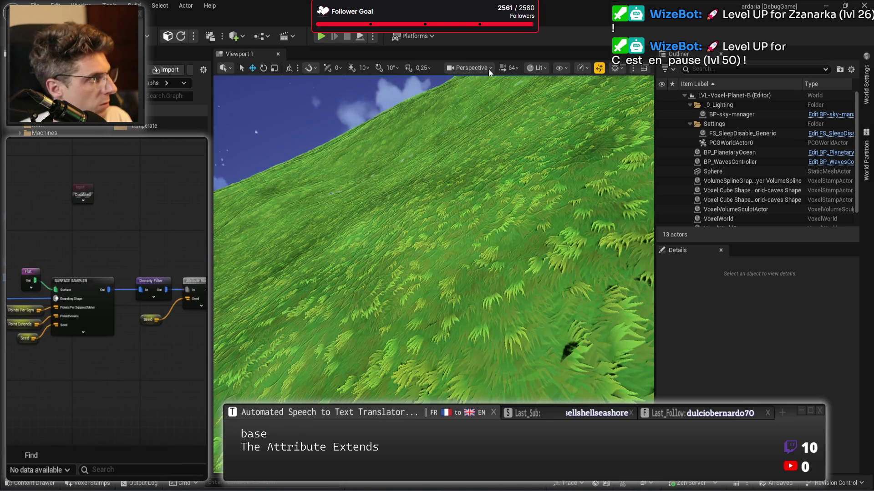
click(320, 36)
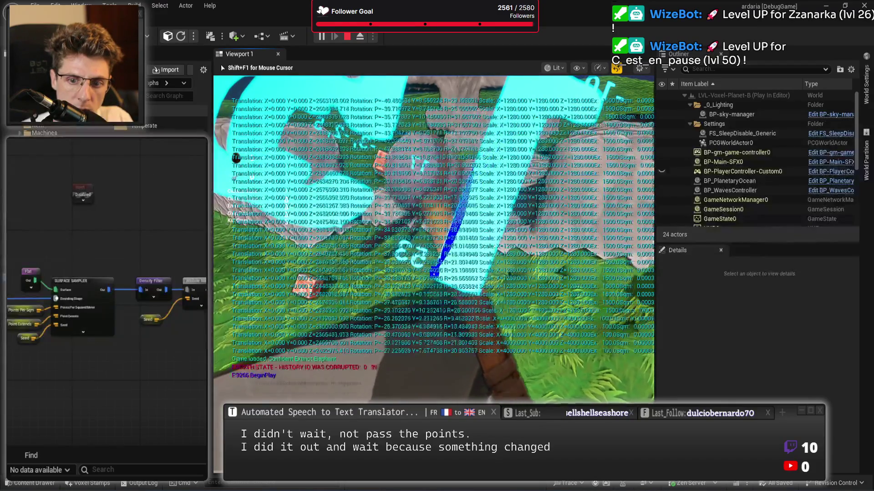
Stop play, restore the BP-pcg-planet-surface actor with undo, and frame the planet
key(Escape)
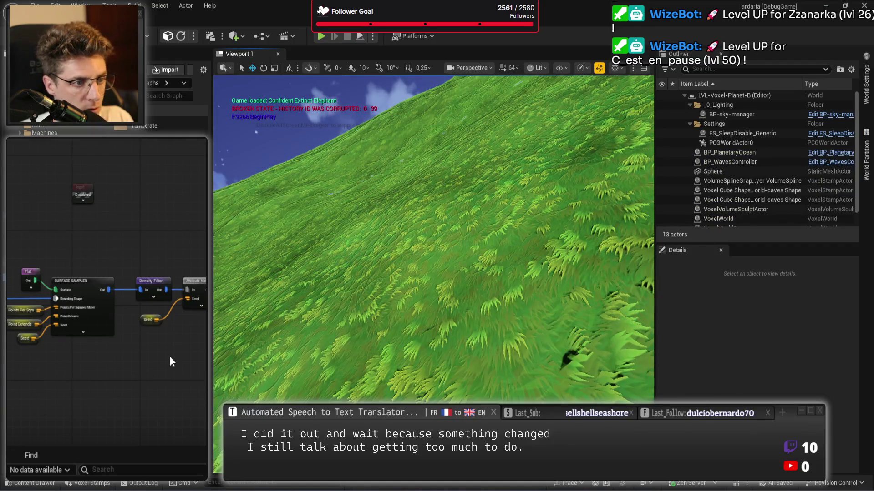
drag(106, 367, 150, 376)
scroll(145, 371, up, 4)
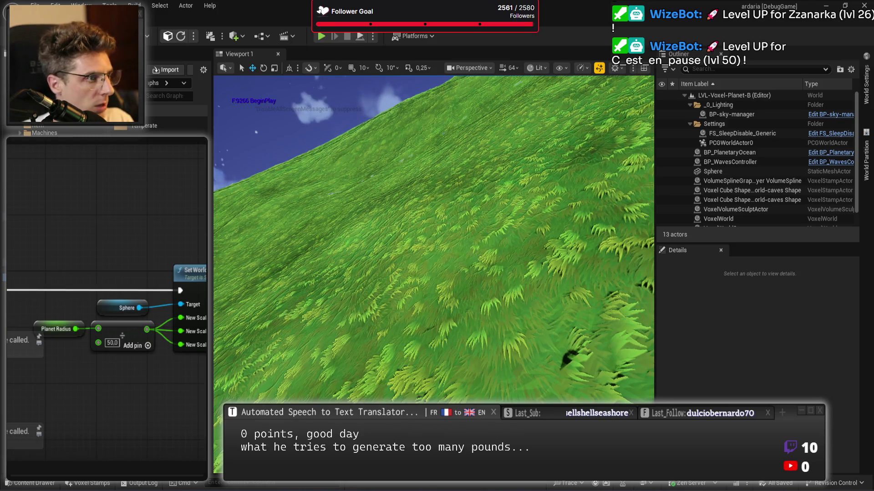
key(ctrl+z)
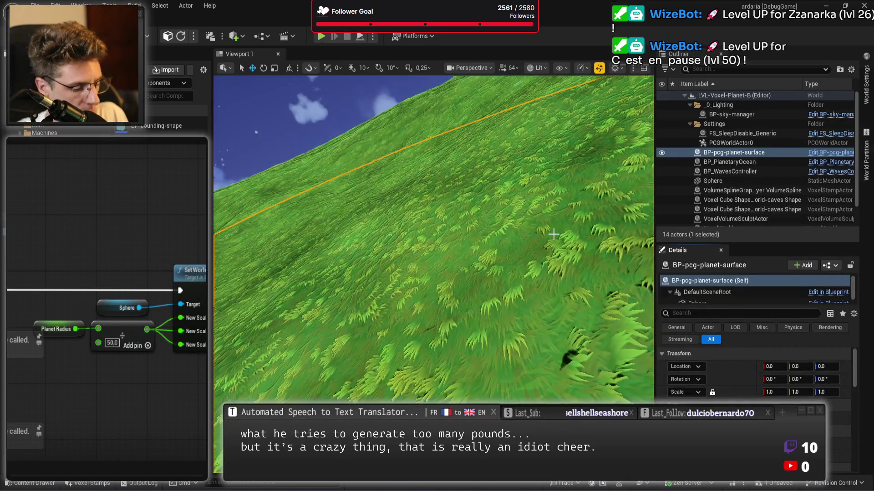
key(f)
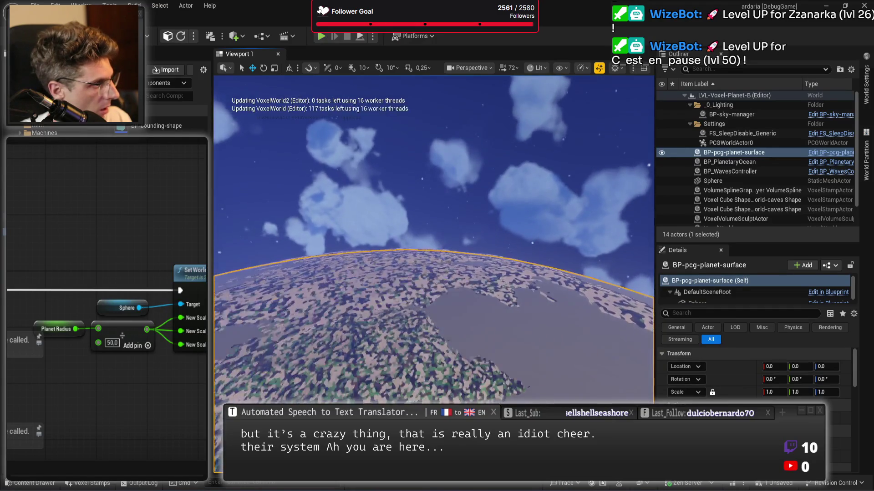
Hide VoxelWorld and VoxelWorld2, and reset BP-pcg-planet-volume's location to 0,0,0
scroll(728, 181, down, 1)
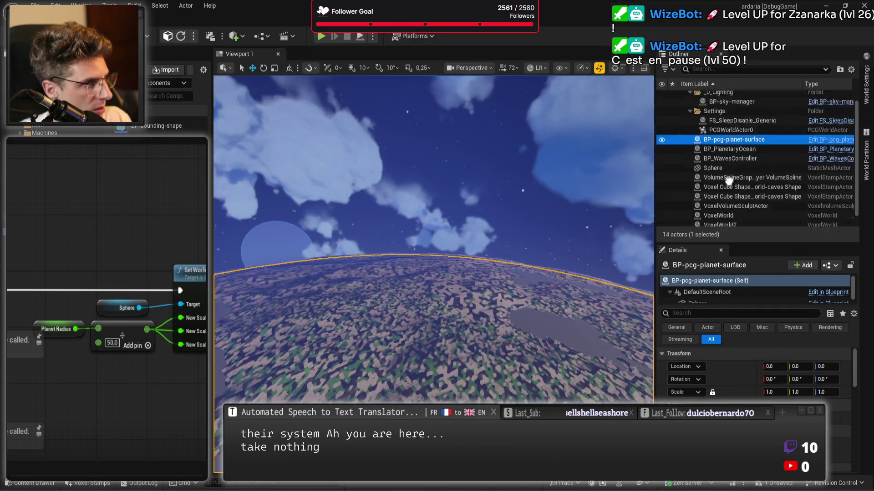
scroll(728, 181, down, 1)
click(661, 212)
click(661, 203)
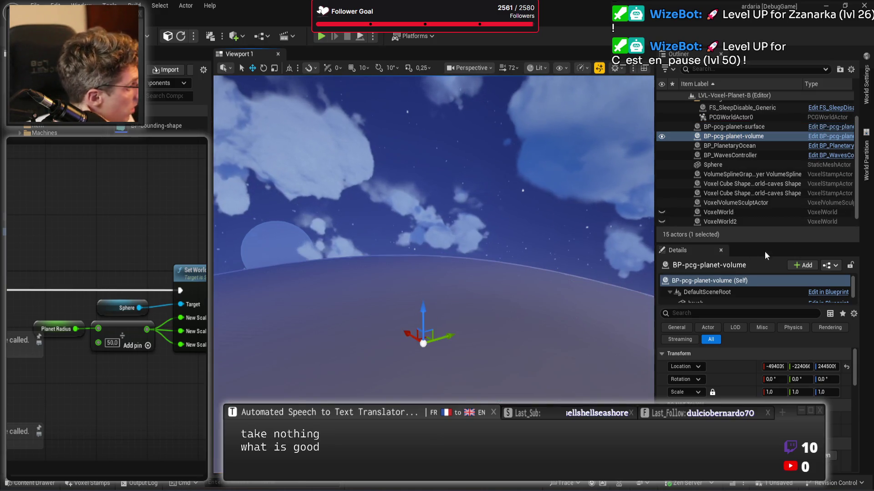
click(847, 366)
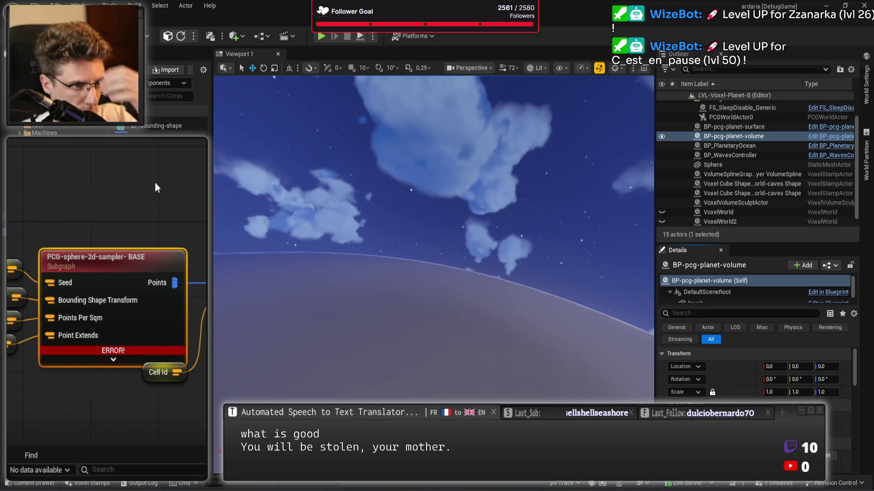
Drill into PCG-sphere-2d-sampler's Surface Sampler inner graph, view the white volume, and play again
double_click(127, 264)
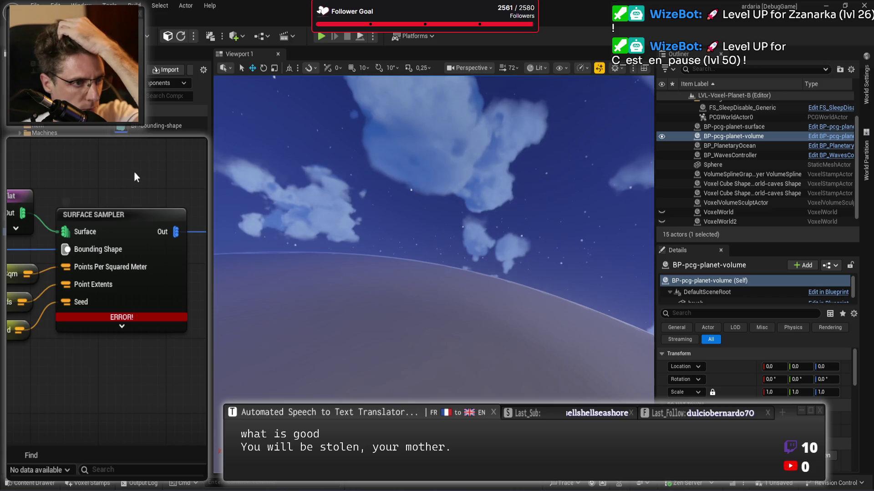
click(116, 273)
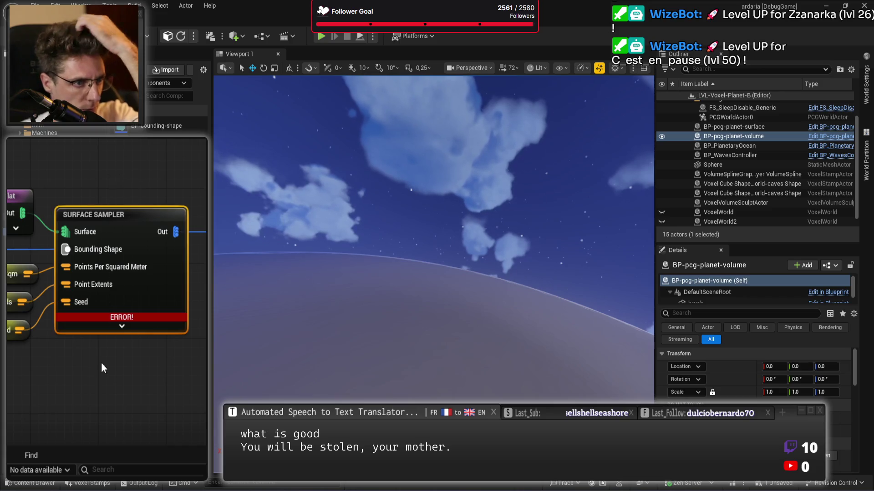
double_click(121, 318)
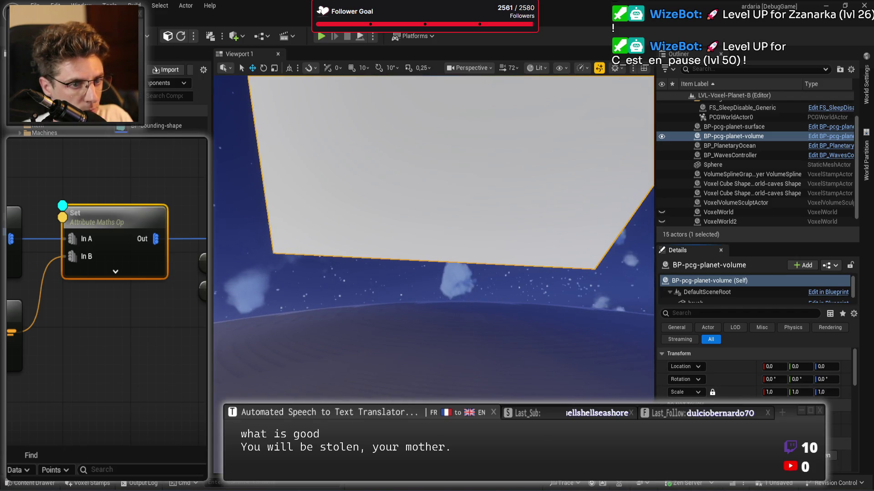
mouse_move(477, 315)
mouse_down()
mouse_move(419, 286)
mouse_move(481, 309)
mouse_up()
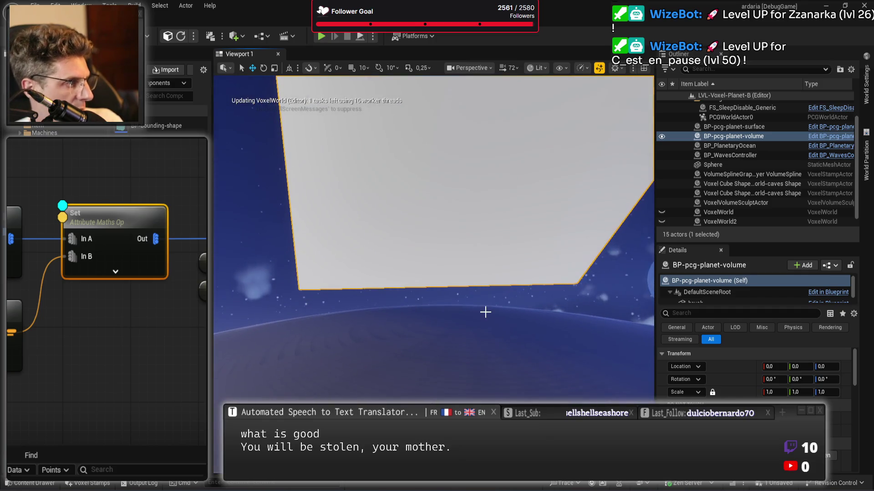
click(321, 37)
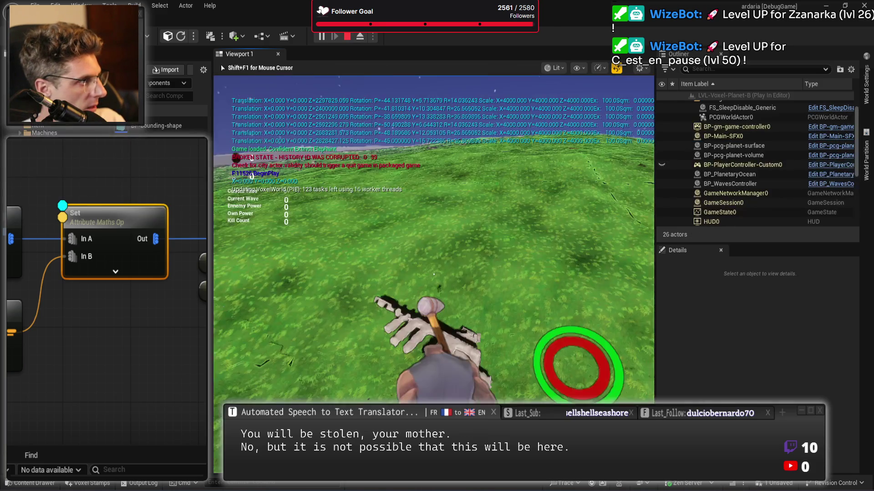
End play, fly the camera along the volume cube, and find Base Point Density in Details
key(Escape)
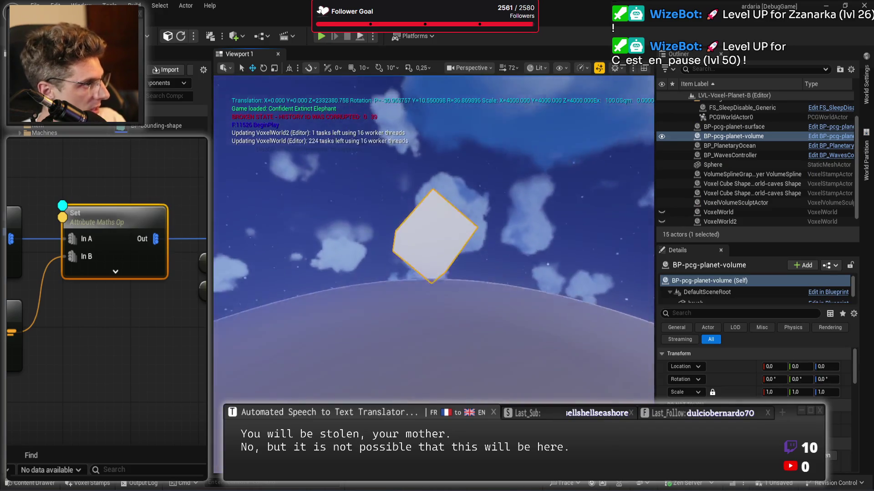
key(w)
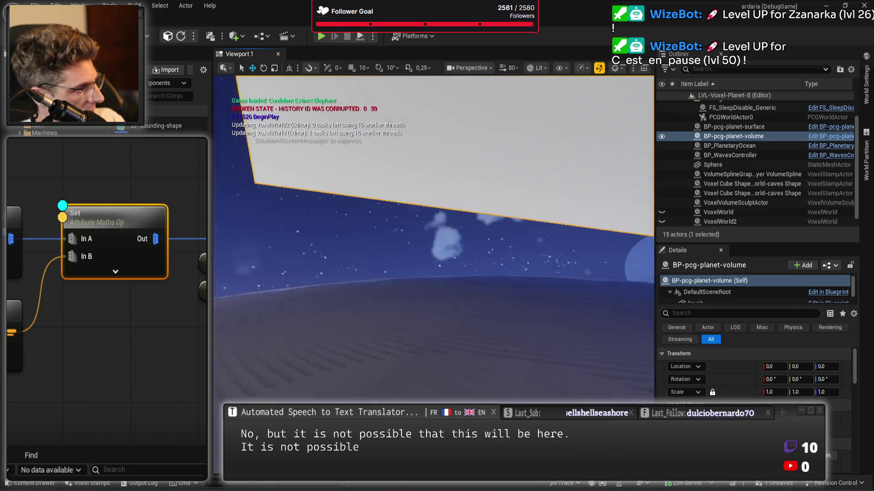
scroll(434, 237, down, 1)
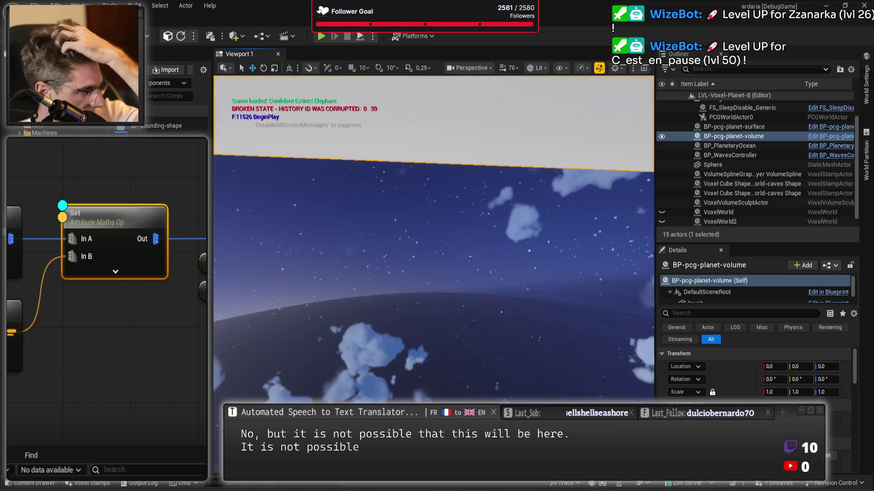
key(w)
scroll(474, 264, up, 2)
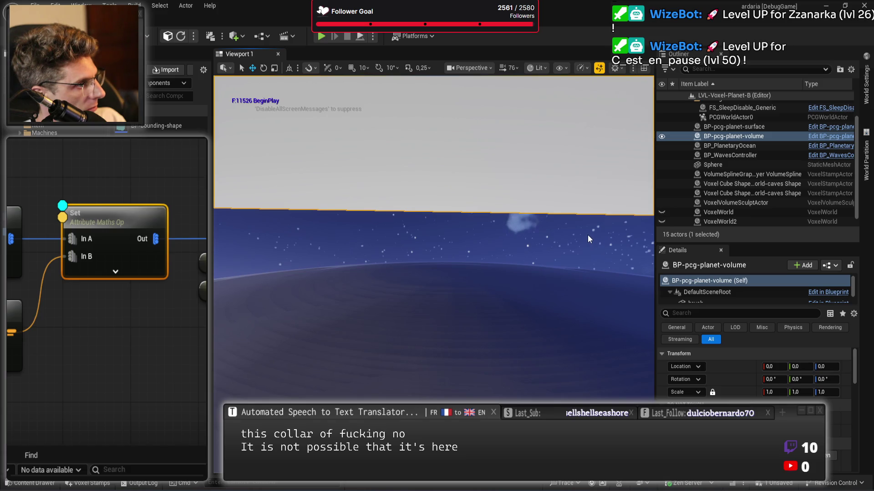
scroll(755, 373, down, 5)
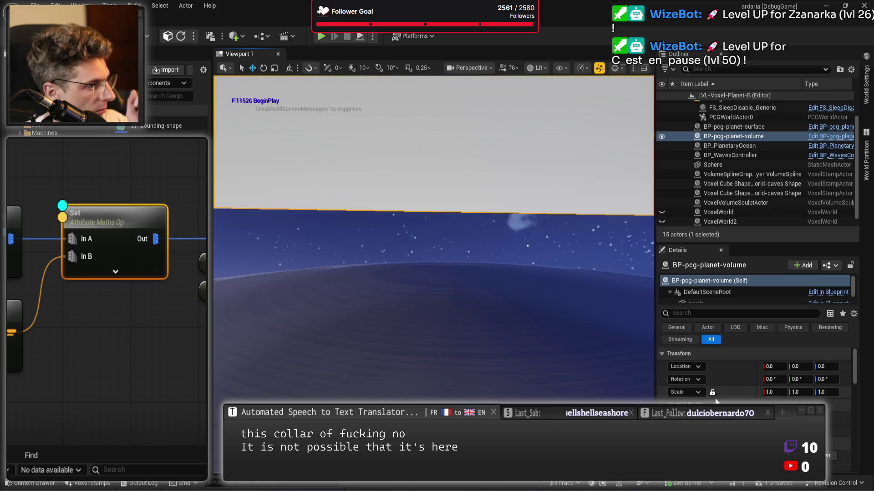
scroll(755, 373, up, 5)
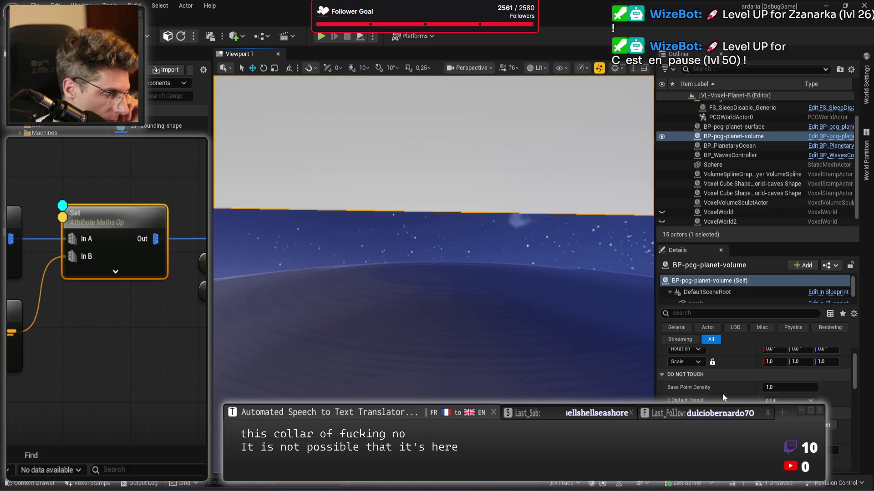
Edit and confirm Value Location Z on the Generate graph's Set Vector Parameter node
click(91, 54)
mouse_move(36, 385)
mouse_down()
mouse_move(28, 255)
mouse_move(25, 381)
mouse_up()
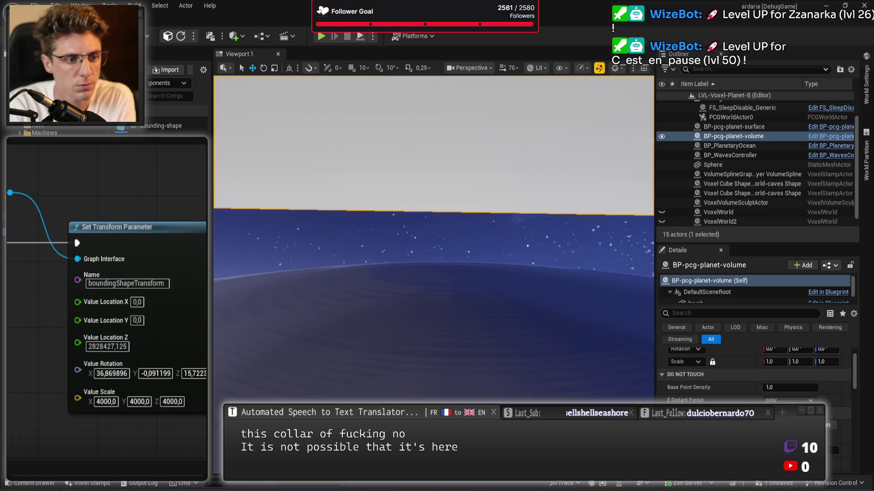
mouse_move(165, 213)
mouse_down()
mouse_move(102, 224)
mouse_move(15, 187)
mouse_up()
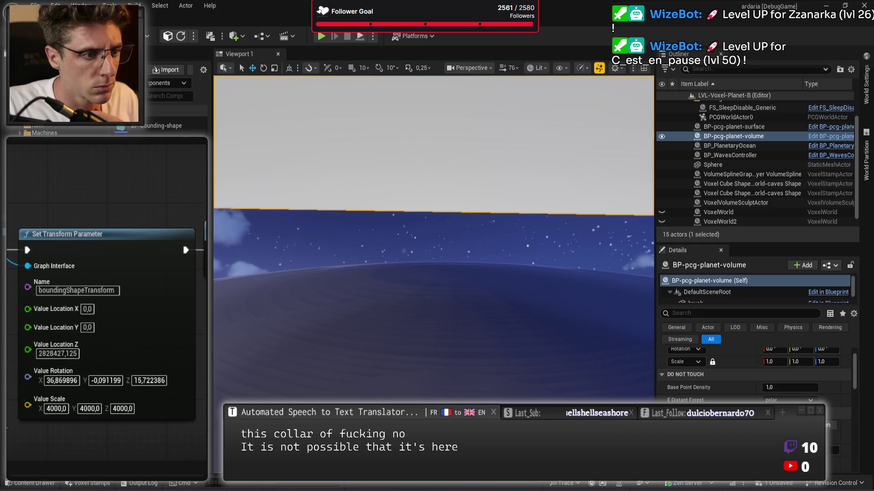
click(50, 354)
key(Return)
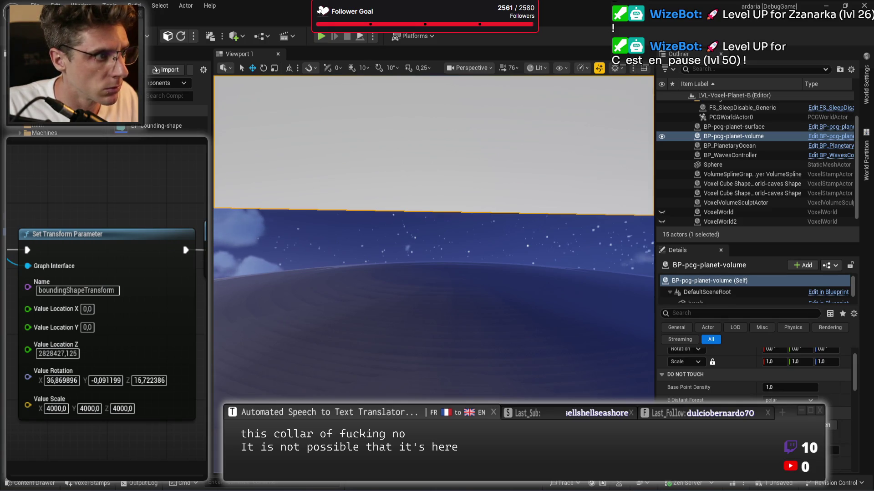
drag(91, 319, 167, 316)
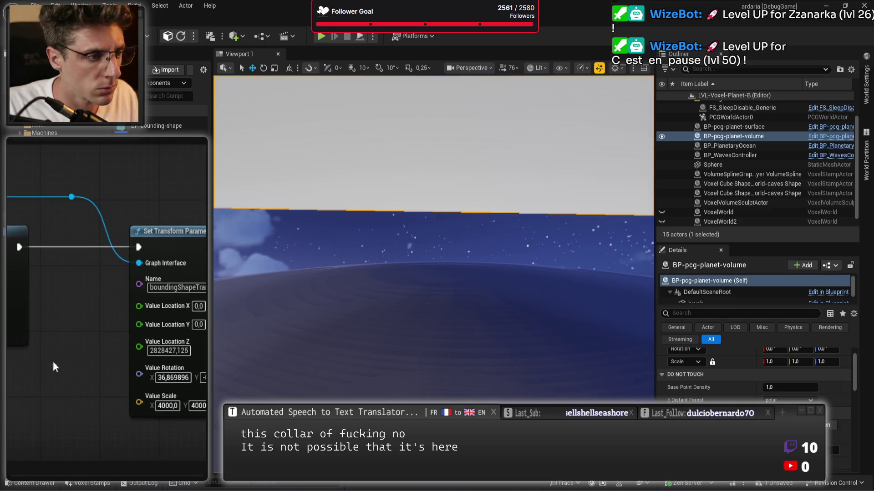
Reselect BP-pcg-planet-volume and scroll through its Details panel
click(763, 128)
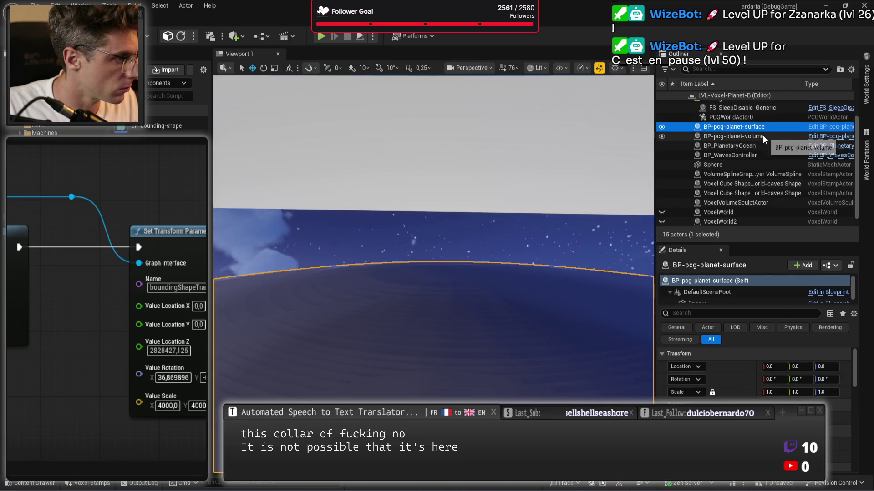
click(762, 135)
scroll(756, 378, down, 3)
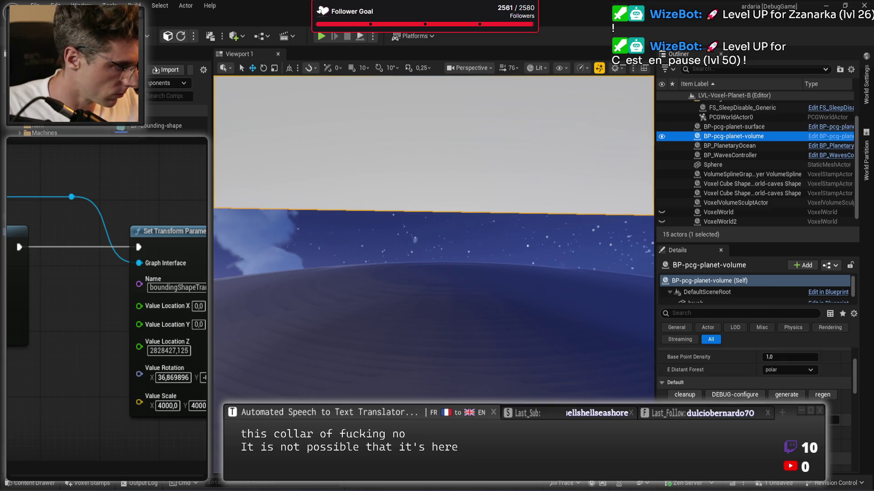
scroll(755, 378, down, 2)
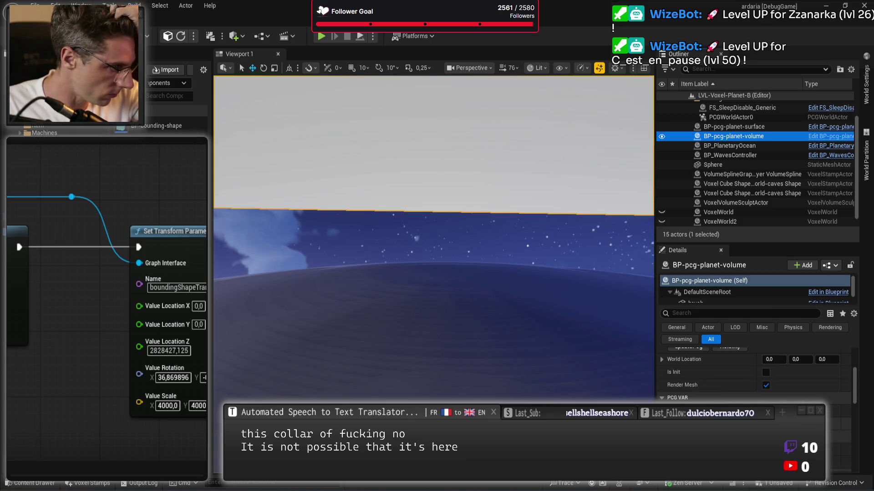
scroll(755, 378, up, 2)
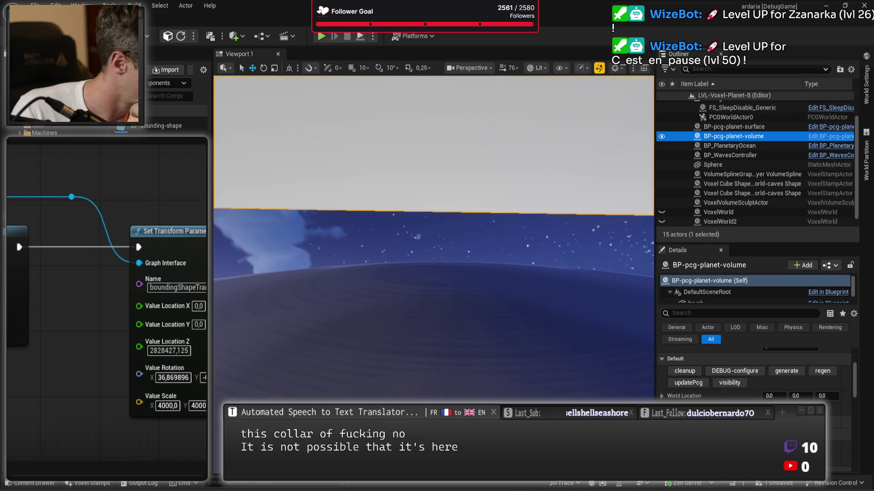
scroll(756, 377, down, 2)
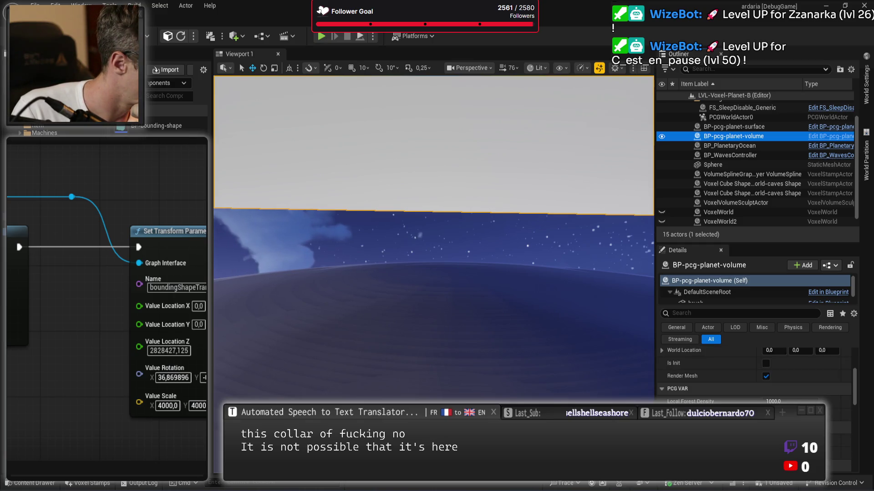
scroll(766, 343, down, 10)
scroll(755, 373, up, 10)
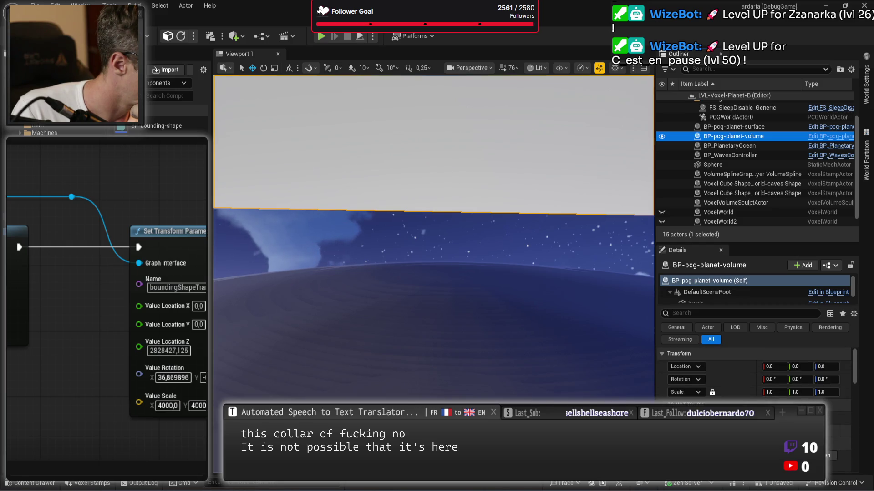
scroll(724, 288, down, 2)
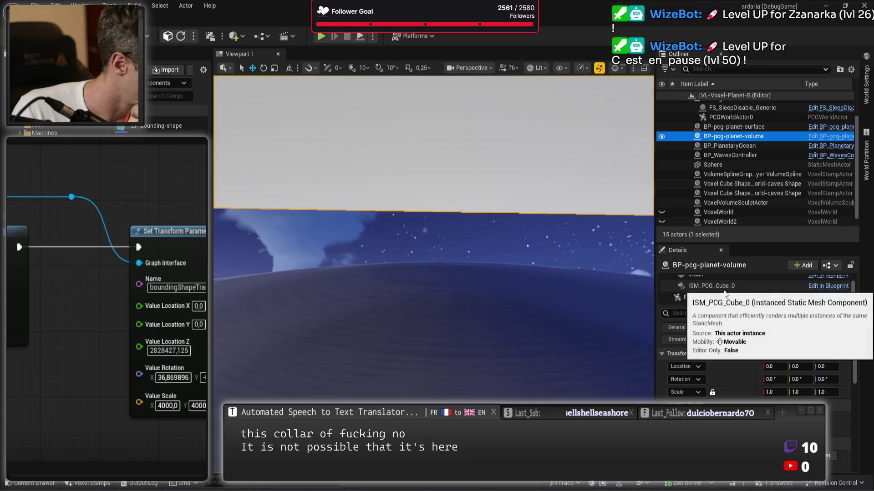
Show the PCG component's Generate on Demand and seed 42 settings, expanding Bounding Shape Transform
click(723, 297)
scroll(673, 387, down, 1)
click(669, 385)
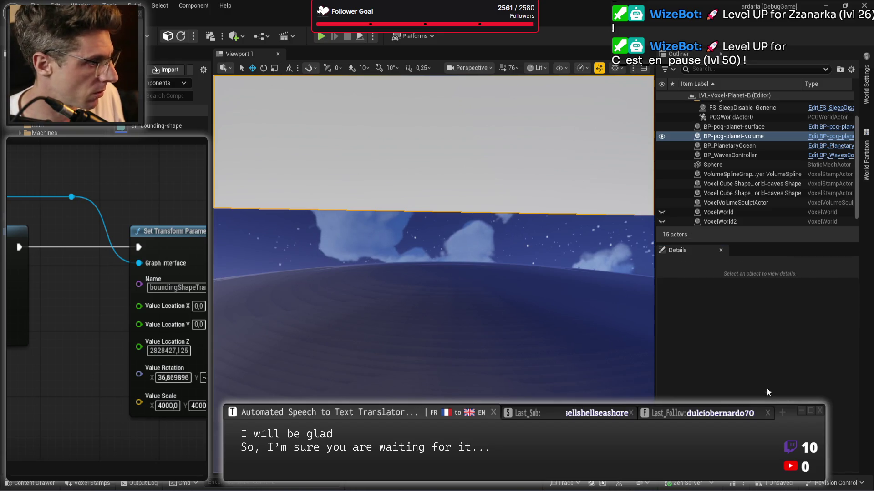
scroll(739, 294, up, 3)
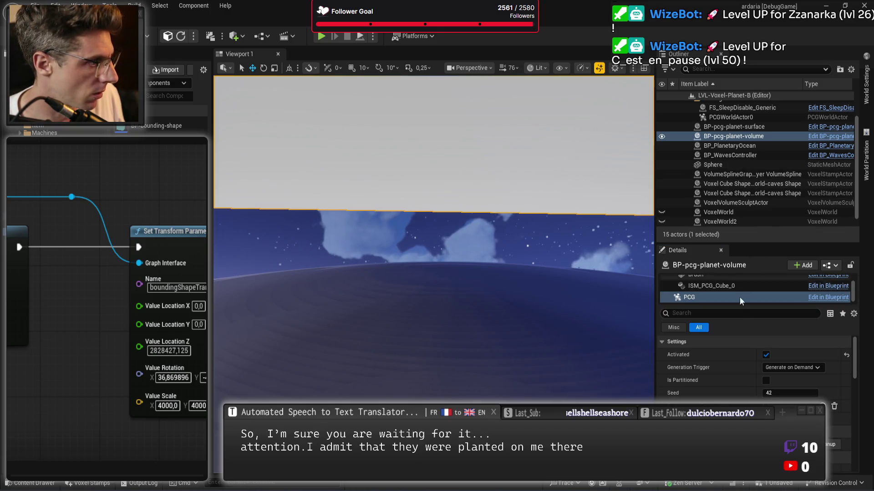
Frame the volume actor and undo its transform to Location Z 2683281,573, rotation X 26,565052
click(732, 281)
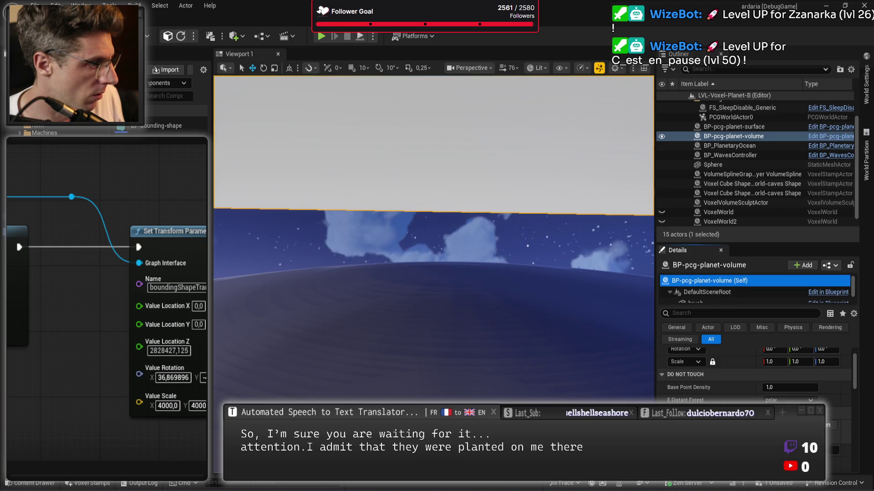
key(f)
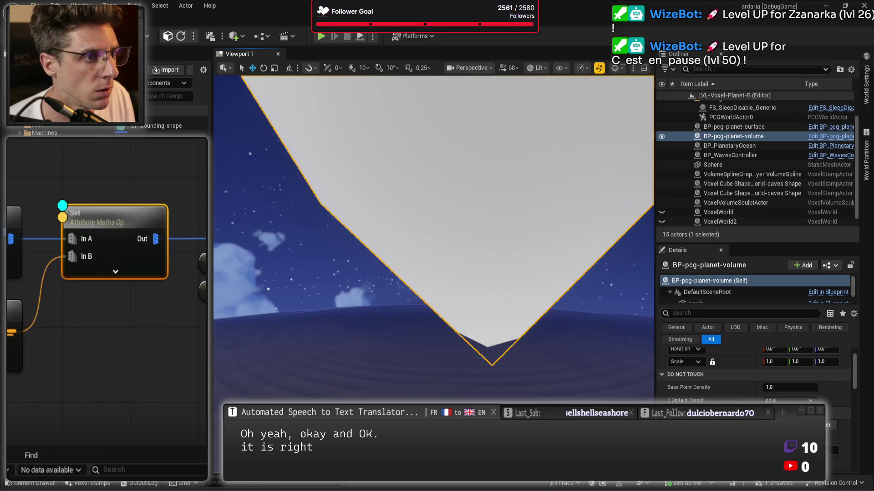
scroll(25, 371, down, 2)
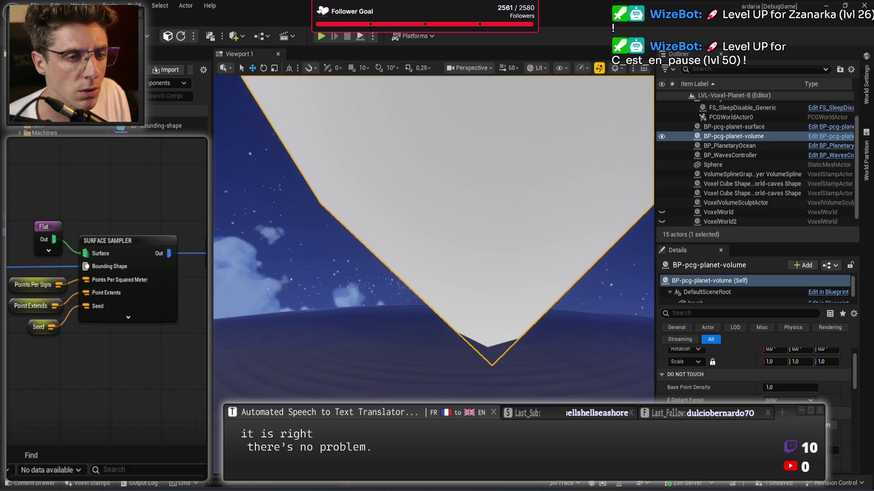
scroll(166, 279, down, 3)
scroll(166, 279, up, 5)
scroll(107, 304, down, 2)
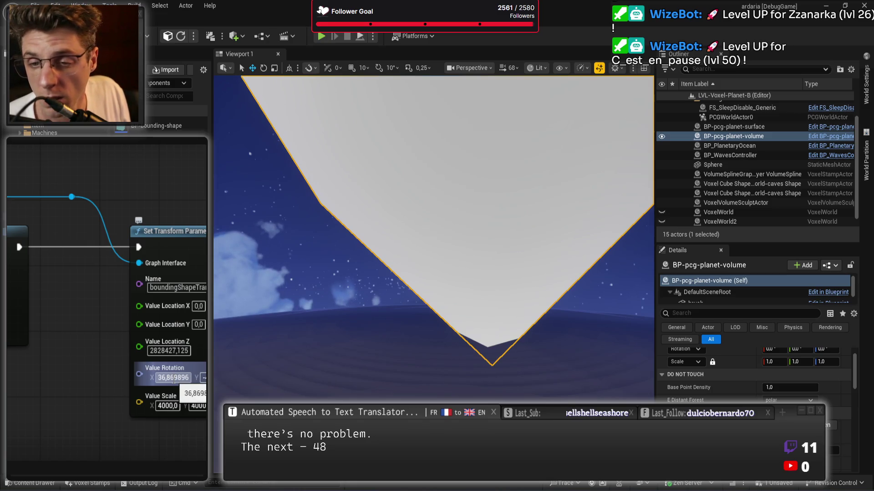
mouse_move(174, 381)
mouse_down()
mouse_move(234, 333)
mouse_move(136, 329)
mouse_up()
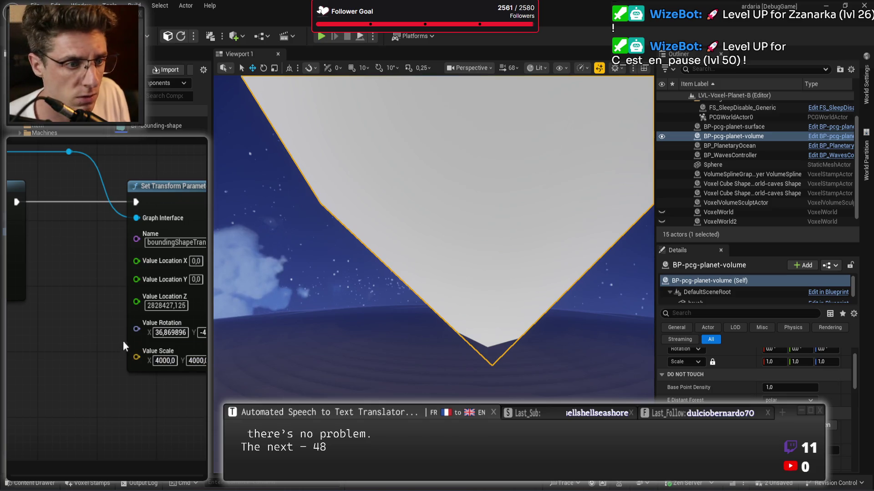
key(ctrl+z)
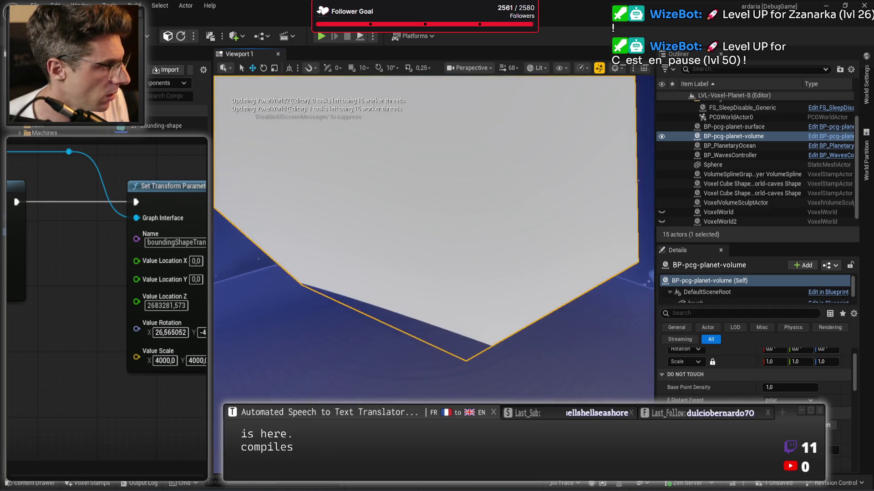
key(ctrl+Tab)
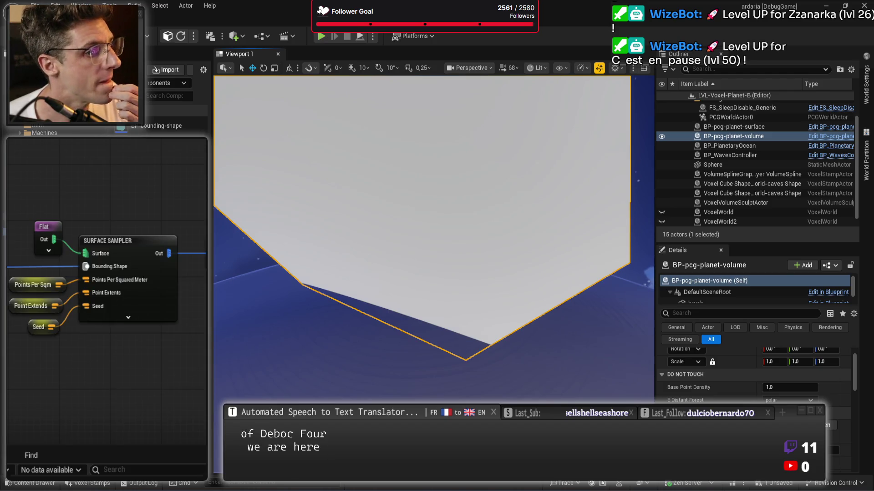
Save the modified assets and delete BP-pcg-planet-surface and BP-pcg-planet-volume
drag(118, 203, 126, 382)
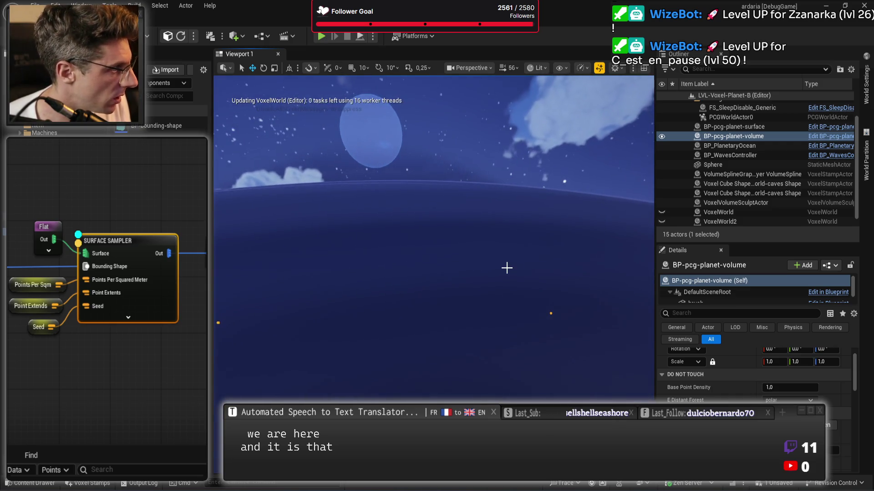
key(ctrl+s)
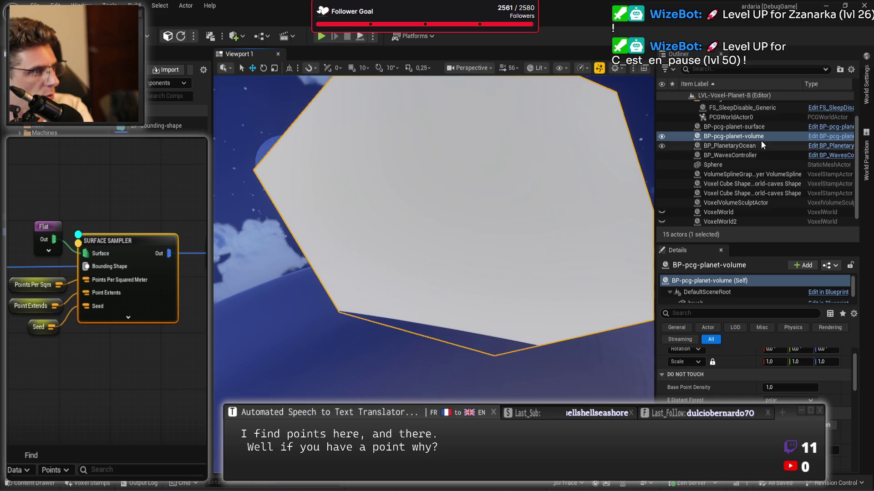
click(757, 127)
ctrl+click(754, 136)
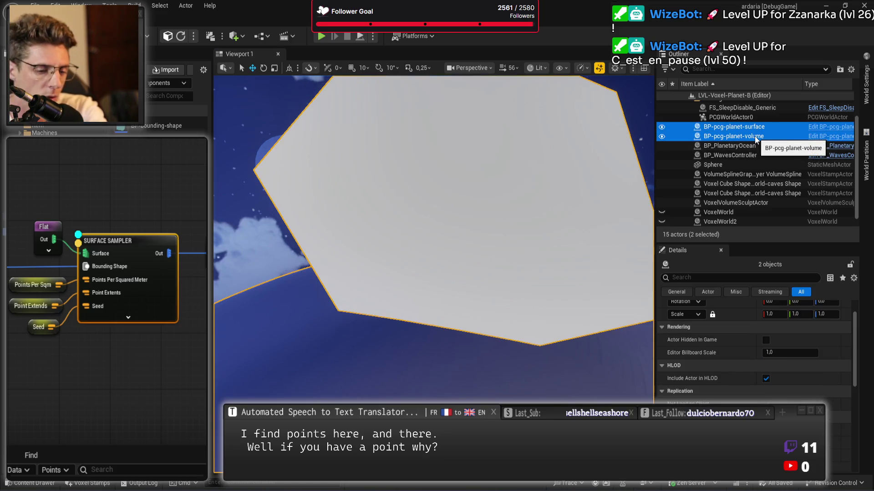
key(Delete)
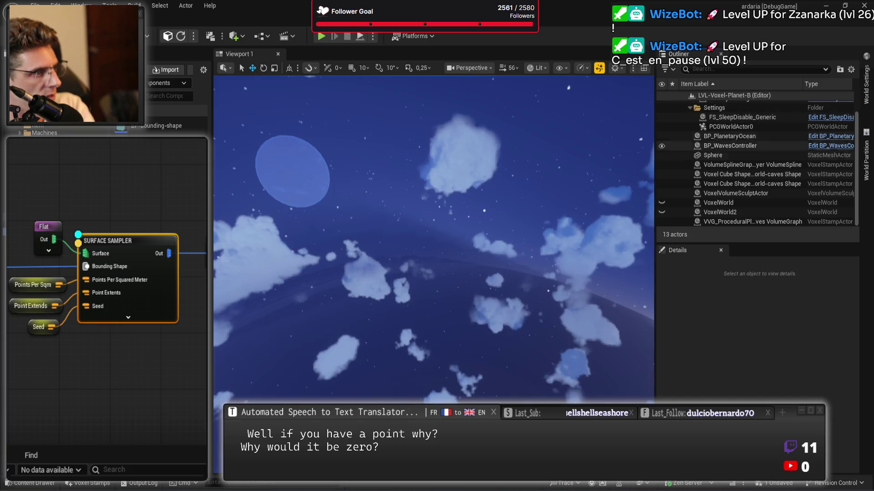
Deselect the Surface Sampler, bring the Density Filter node into view, and save the level
click(111, 339)
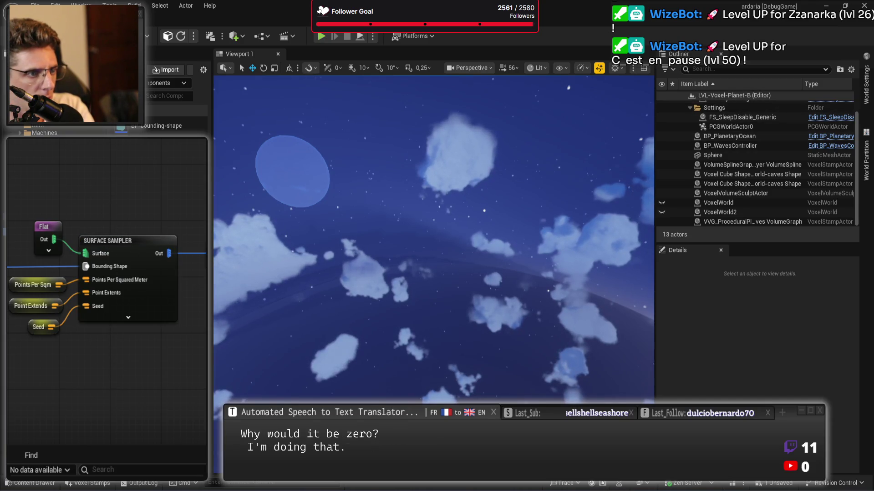
drag(144, 386, 85, 369)
key(ctrl+s)
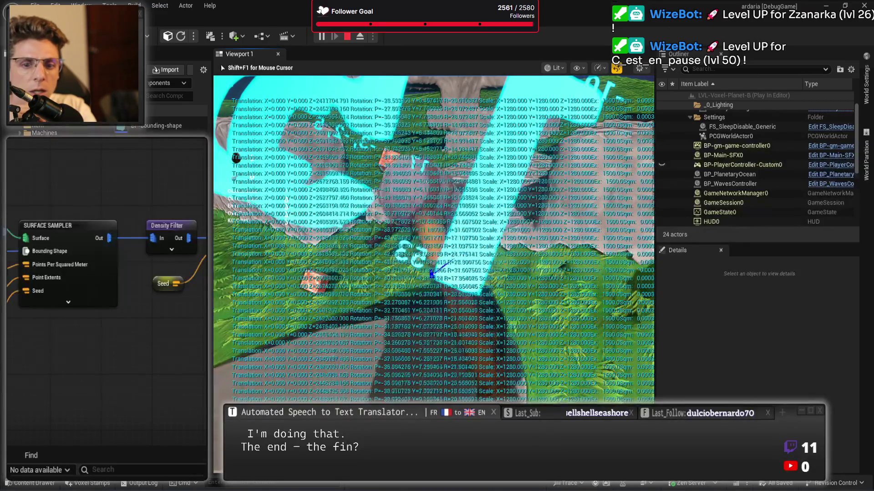
Stop the play session and nudge the Density Filter node slightly left
key(Escape)
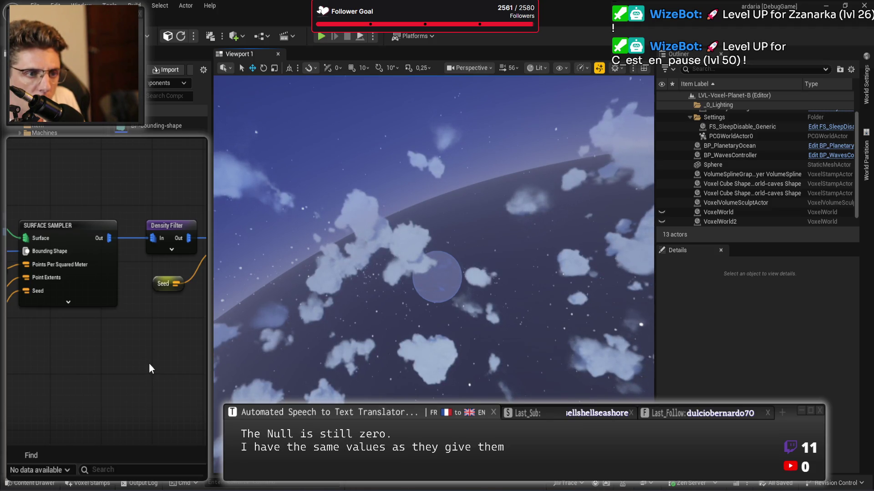
drag(184, 196, 132, 222)
click(100, 279)
click(28, 287)
click(119, 275)
mouse_move(119, 254)
mouse_down()
mouse_move(110, 217)
mouse_move(113, 257)
mouse_up()
mouse_move(64, 209)
mouse_down()
mouse_move(37, 241)
mouse_move(37, 255)
mouse_up()
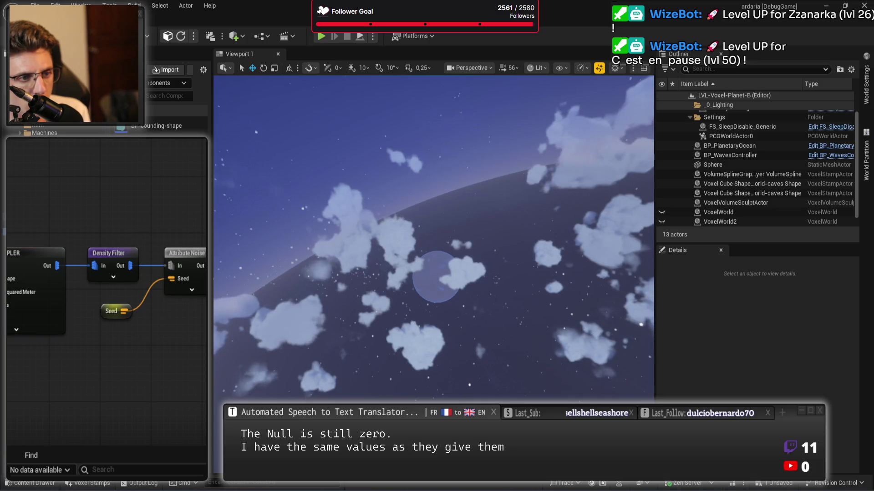
Review the Output and cache-collection nodes, then place BP-pcg-planet-volume back into the level
drag(204, 342, 177, 346)
click(196, 257)
drag(109, 318, 133, 325)
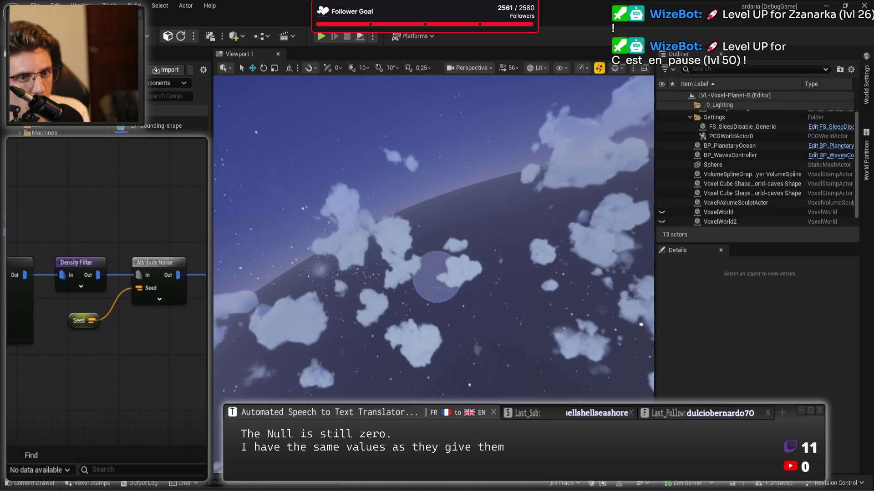
drag(154, 176, 102, 184)
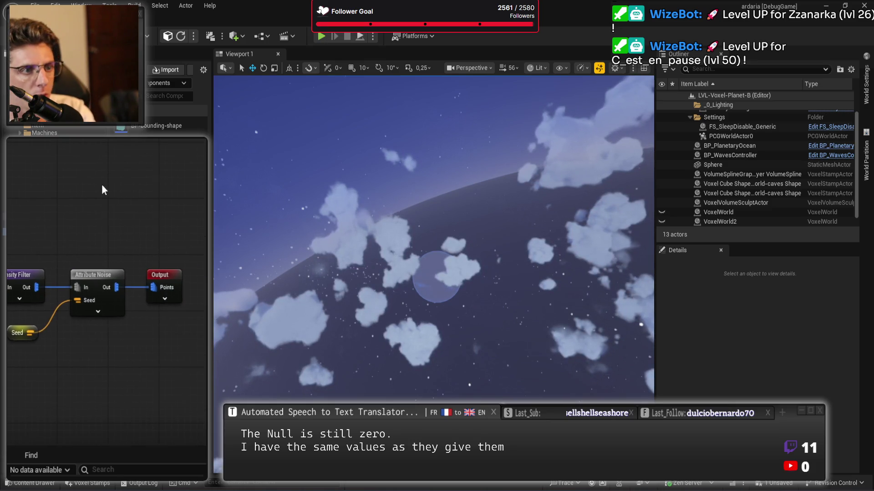
scroll(107, 310, up, 2)
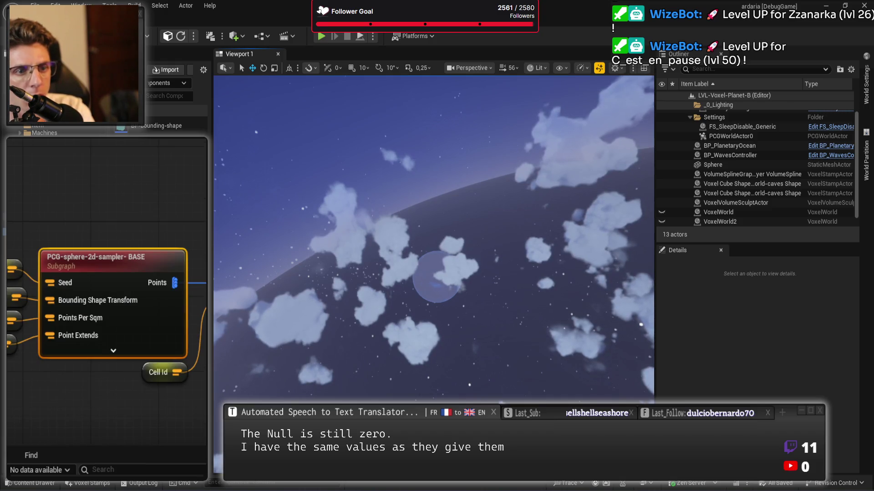
drag(182, 296, 84, 296)
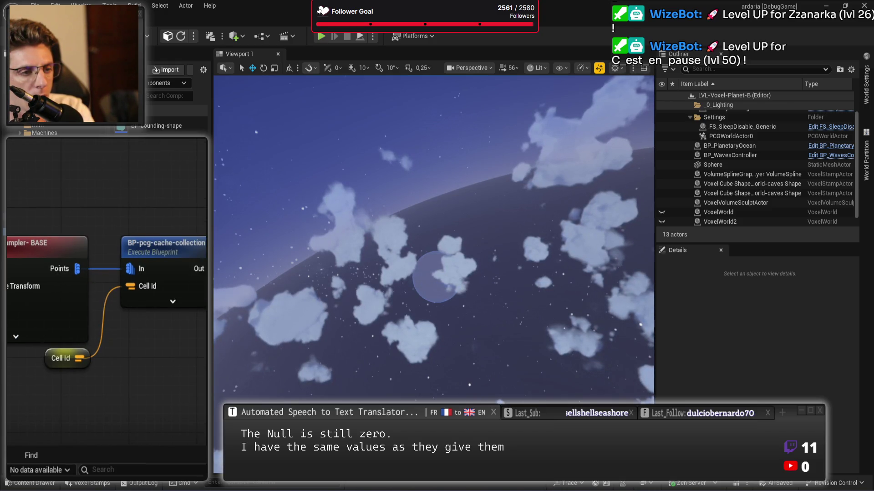
mouse_move(137, 116)
mouse_down()
mouse_move(280, 340)
mouse_move(300, 321)
mouse_move(360, 312)
mouse_up()
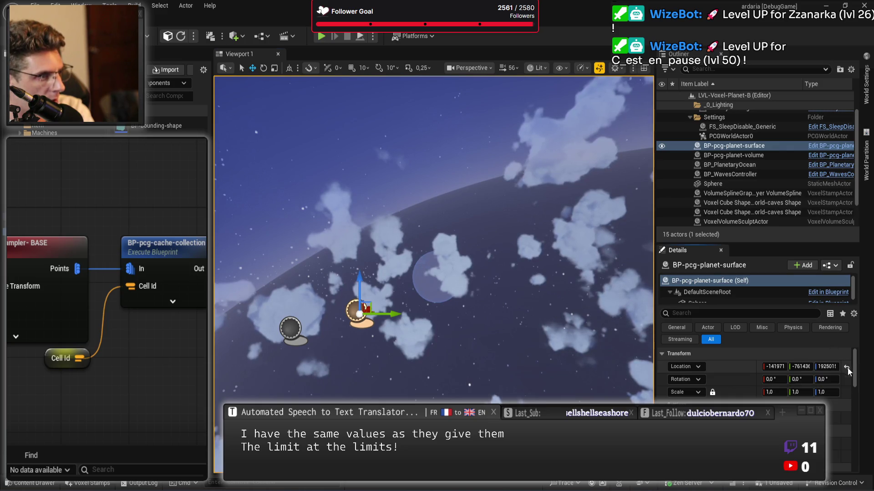
Reset BP-pcg-planet-volume to the origin, enable debugging on BP-pcg-cache-collection, and open its Blueprint
click(776, 155)
click(847, 367)
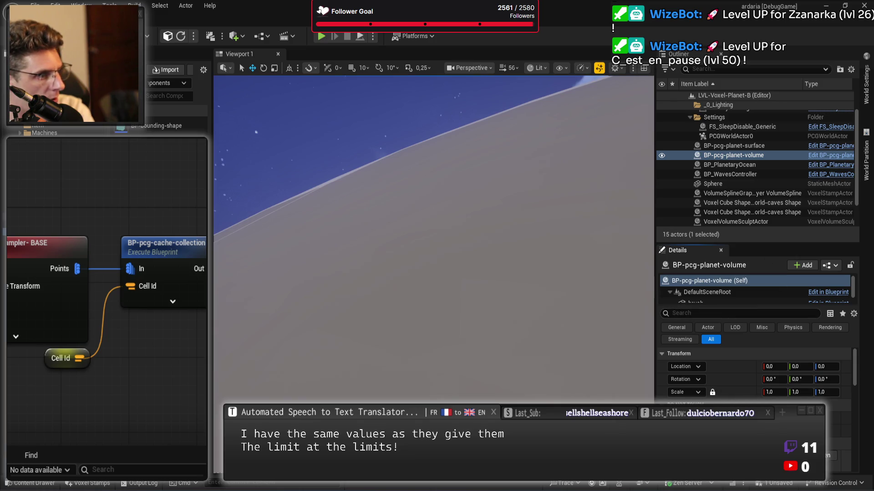
drag(177, 203, 177, 324)
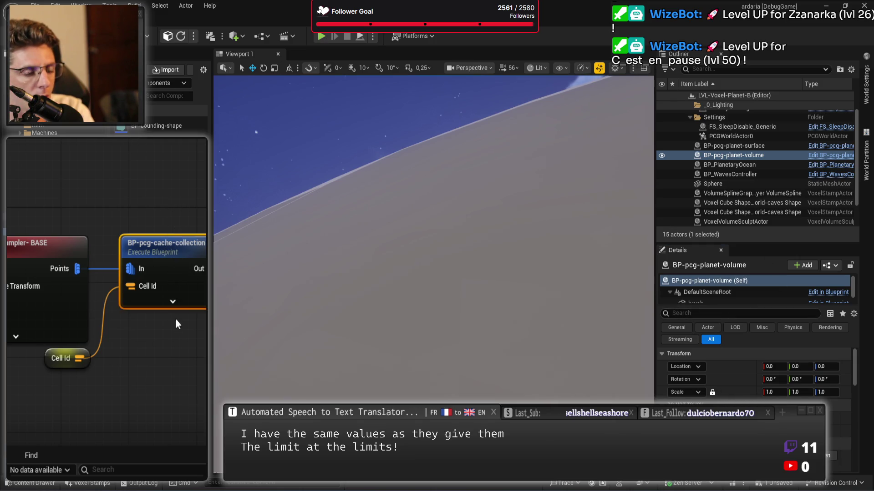
click(64, 246)
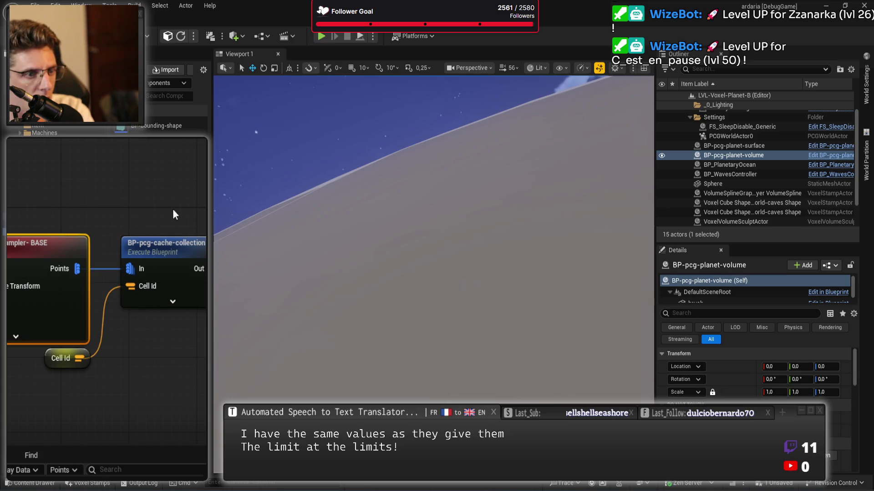
drag(155, 198, 168, 325)
key(a)
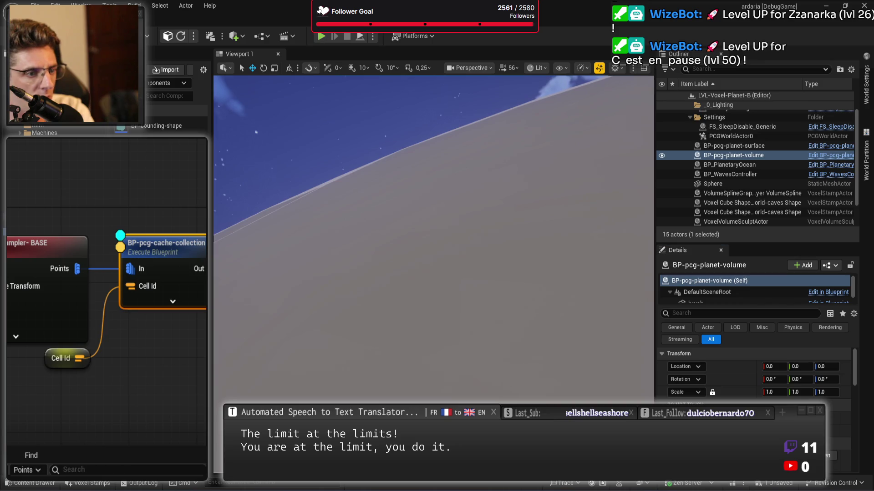
double_click(179, 250)
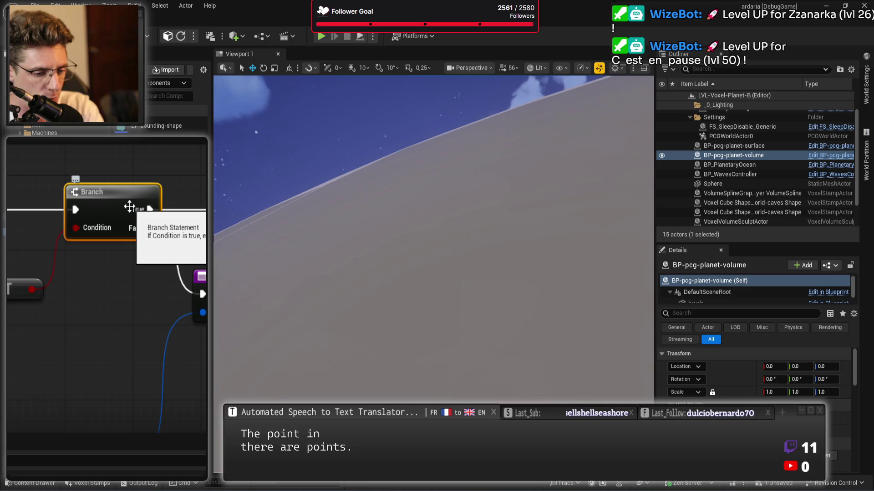
Toggle a breakpoint on the Branch node, step twice with F11, and stop the session
key(F9)
click(78, 294)
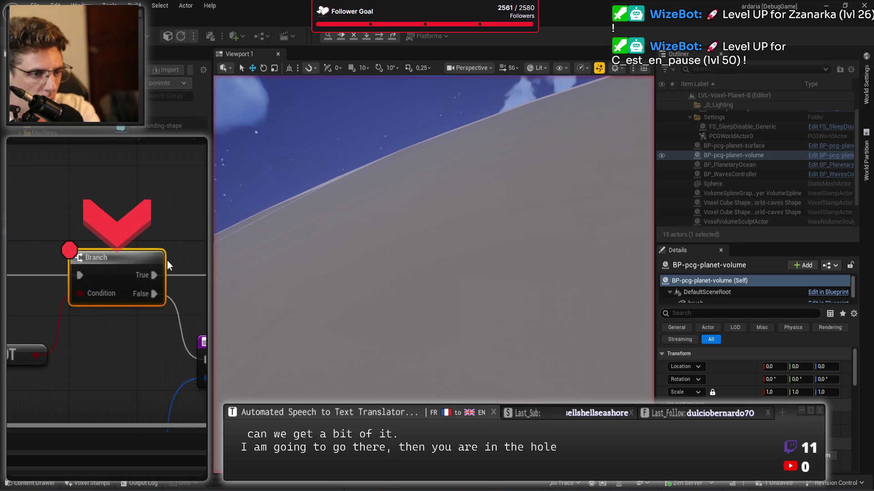
key(F9)
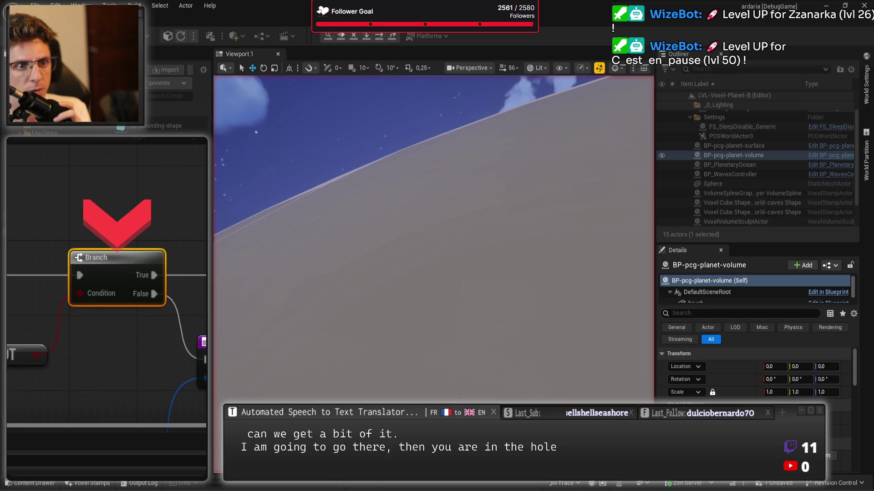
key(F11)
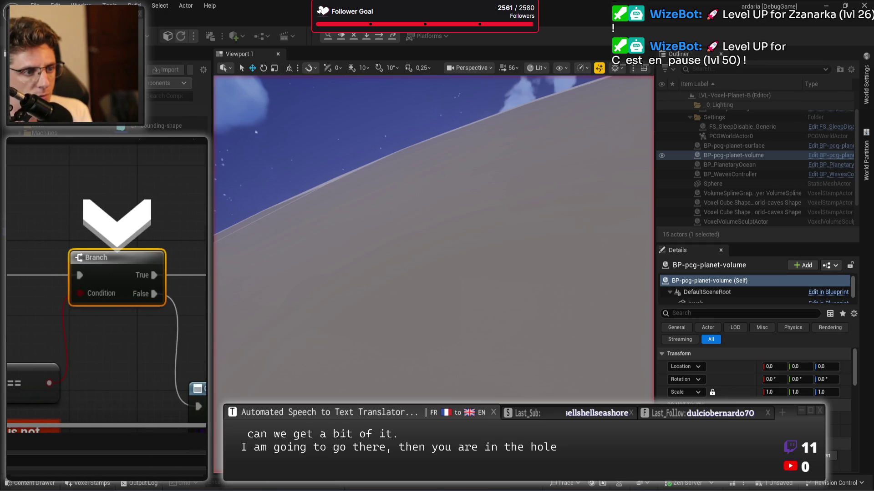
key(F11)
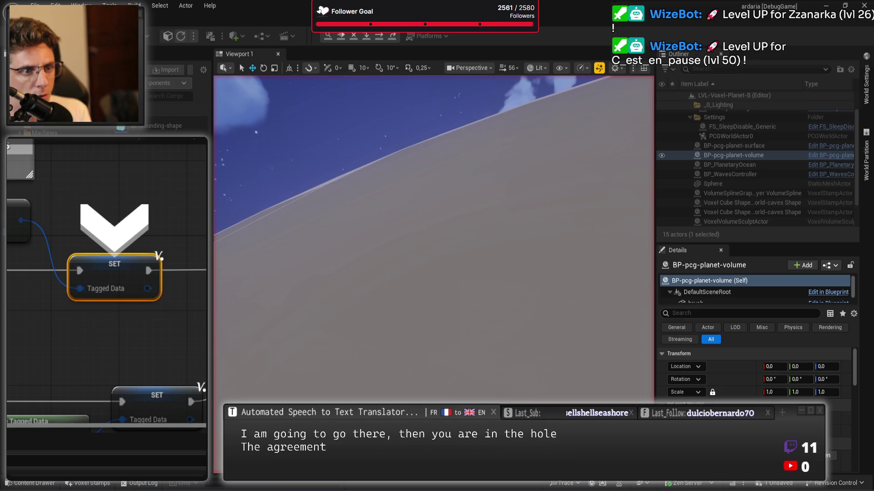
key(F5)
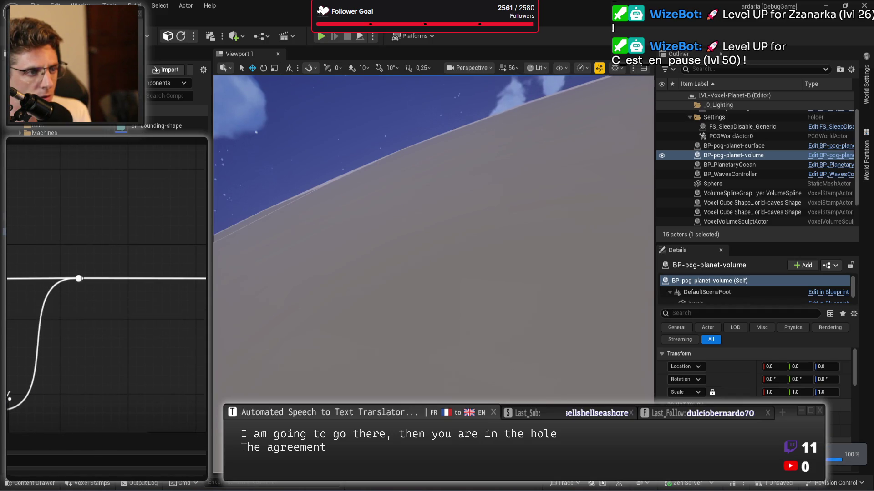
Add a Break PCGData Collection node from Pcg Collection Out and move it up the graph
mouse_move(174, 384)
mouse_down()
mouse_move(126, 325)
mouse_move(62, 276)
mouse_up()
mouse_move(160, 209)
mouse_down()
mouse_move(38, 218)
mouse_move(86, 289)
mouse_move(82, 234)
mouse_move(88, 313)
mouse_move(19, 166)
mouse_move(10, 204)
mouse_up()
text(make)
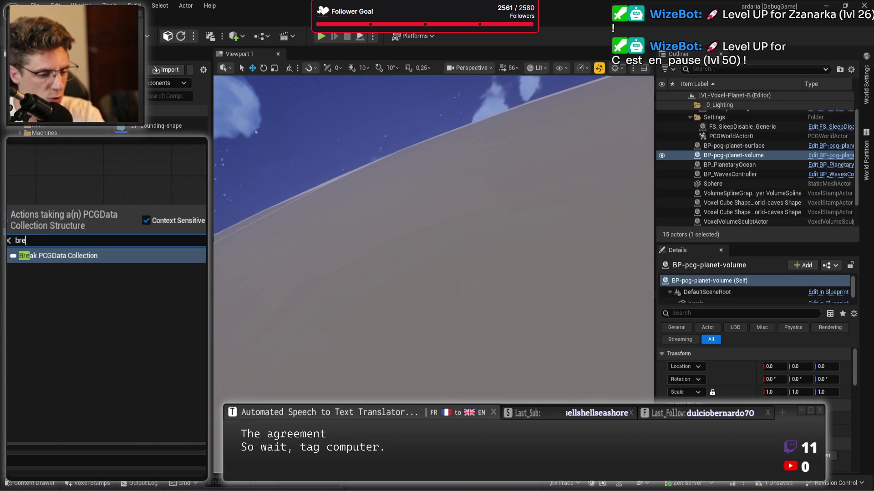
click(32, 255)
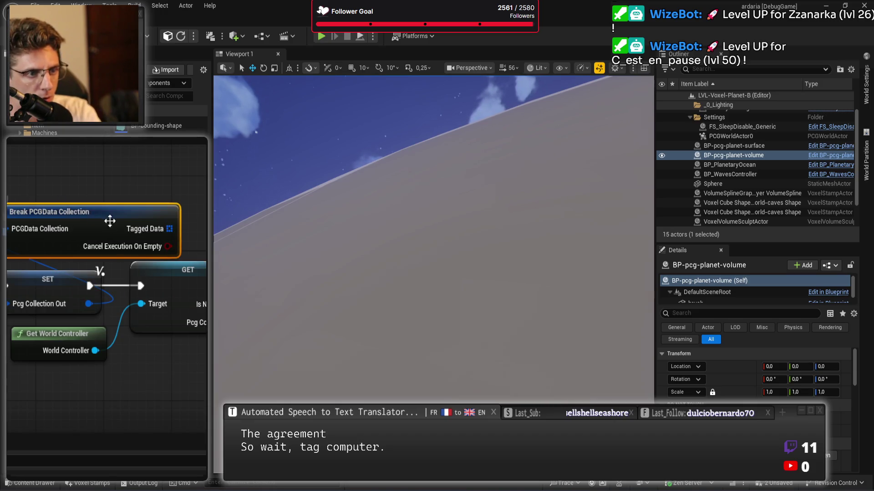
drag(174, 221, 88, 183)
mouse_move(88, 237)
mouse_down()
mouse_move(91, 104)
mouse_move(121, 245)
mouse_up()
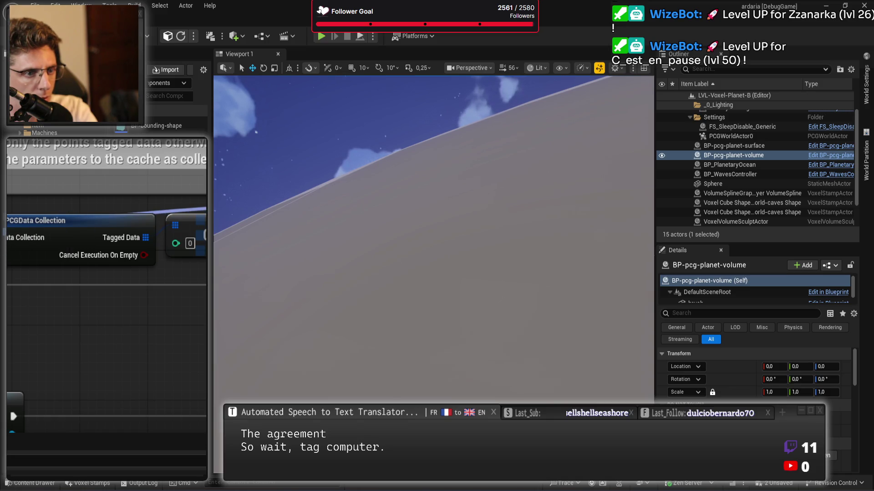
Split the GET result with a Break Tagged Data node
drag(101, 269, 175, 239)
text(break)
key(Return)
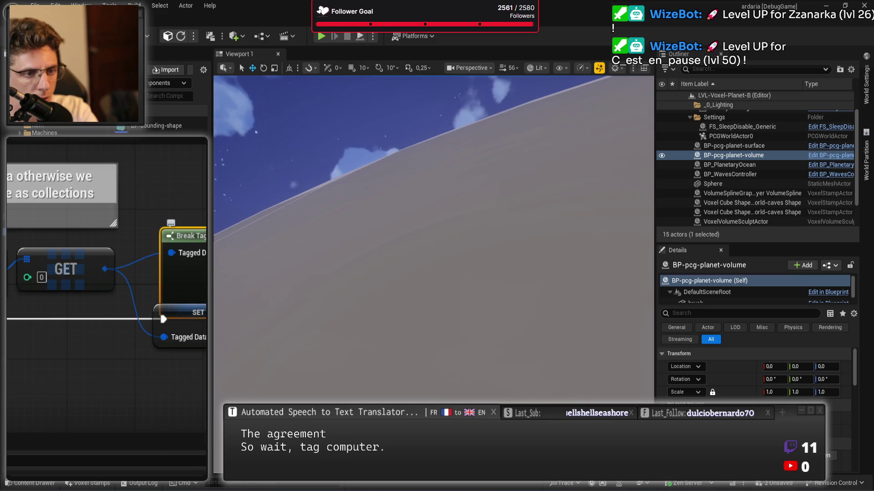
drag(83, 229, 140, 237)
Cast the tagged Data output to PCGPointData
text(cast point)
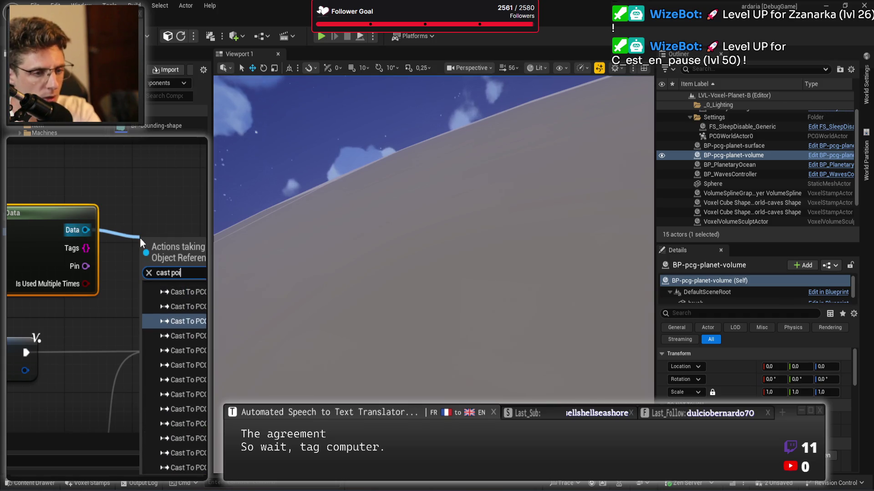
key(Return)
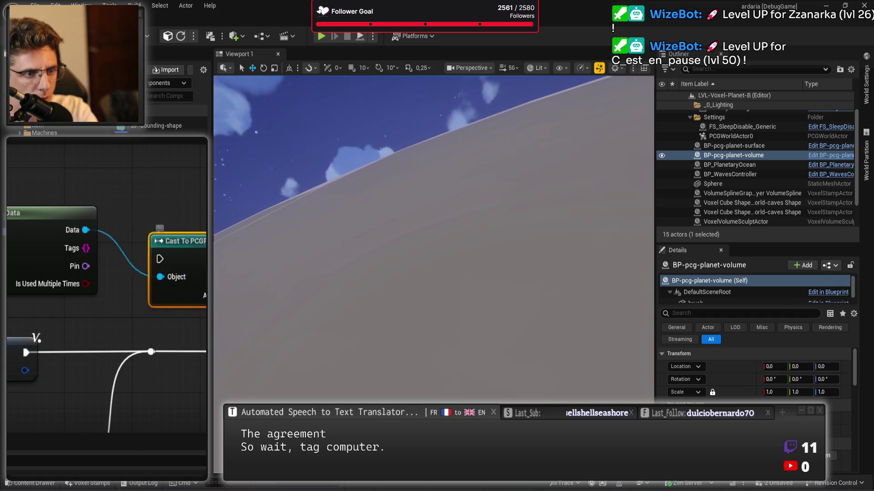
mouse_move(198, 350)
mouse_down()
mouse_move(12, 295)
mouse_move(51, 332)
mouse_move(203, 257)
mouse_up()
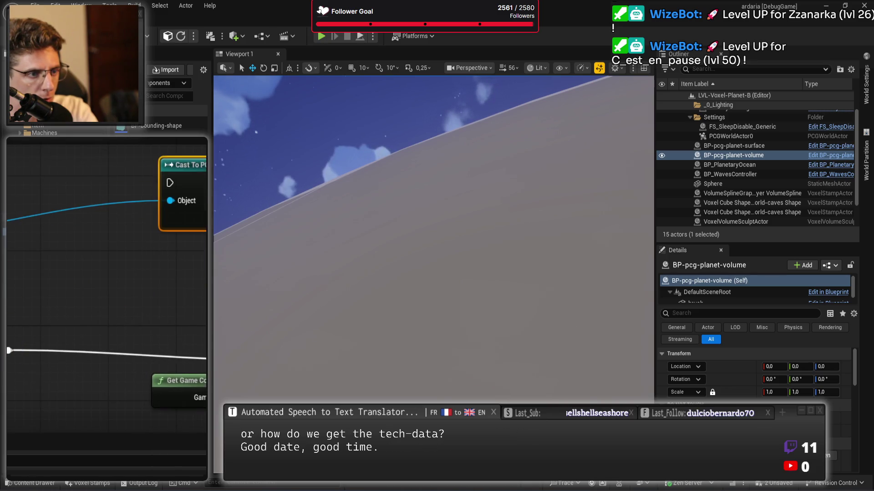
Add a Sequence after the execution reroute and wire Then 0 into the cast
click(10, 350)
mouse_move(21, 344)
mouse_down()
mouse_move(17, 357)
mouse_move(66, 302)
mouse_up()
text(sequ)
key(Return)
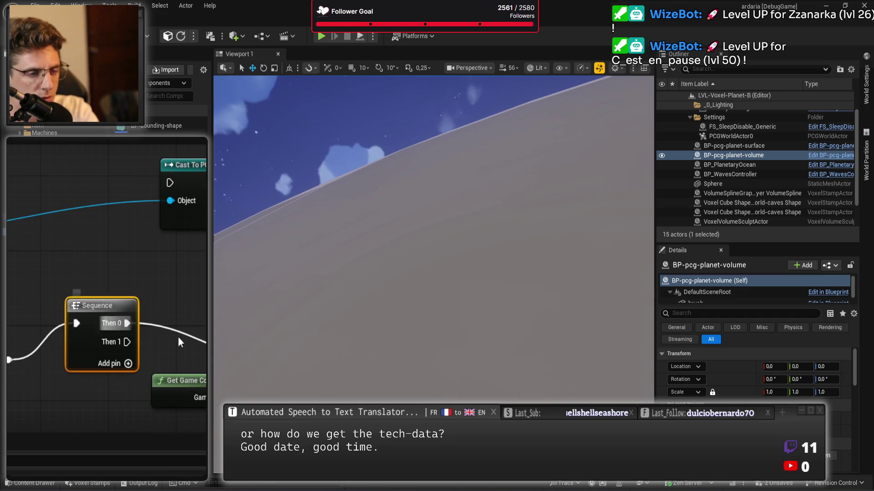
drag(127, 323, 127, 342)
mouse_move(96, 305)
mouse_down()
mouse_move(61, 277)
mouse_move(177, 169)
mouse_move(170, 183)
mouse_up()
drag(53, 293, 96, 280)
Get the cast's points and feed the returned array into the LENGTH node
text(get)
key(Down)
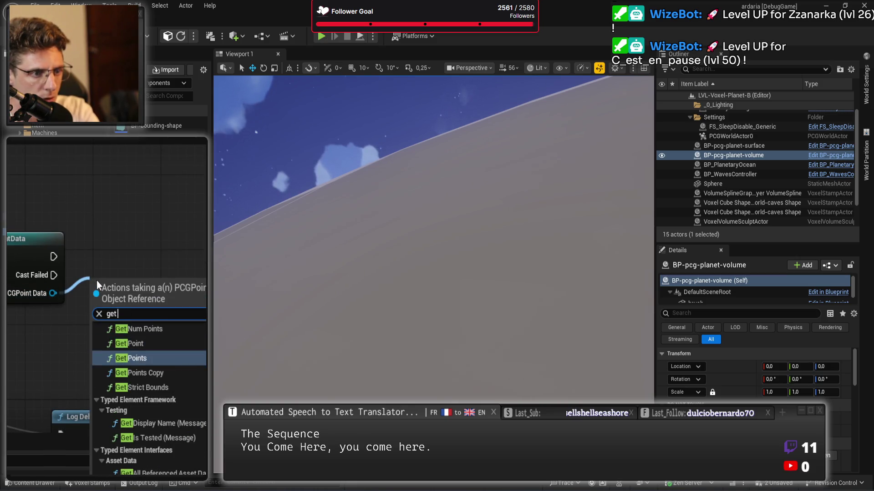
key(Return)
mouse_move(53, 256)
mouse_down()
mouse_move(218, 239)
mouse_move(245, 253)
mouse_move(206, 260)
mouse_up()
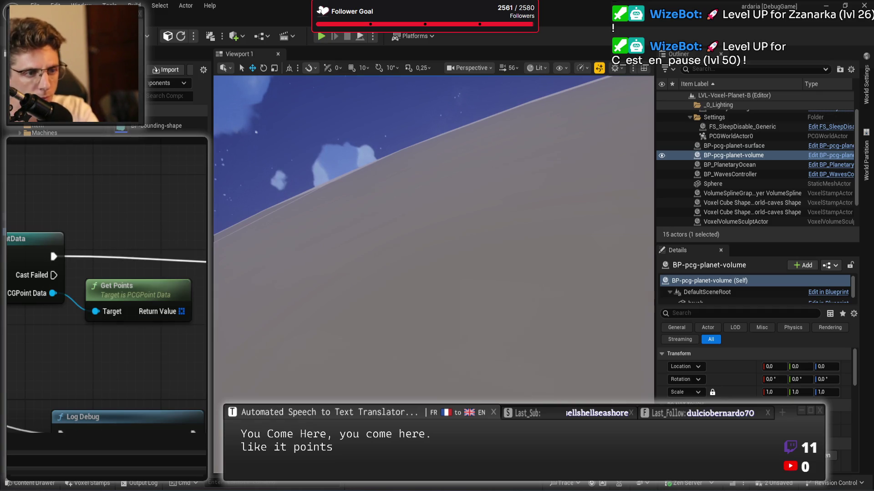
drag(181, 311, 225, 314)
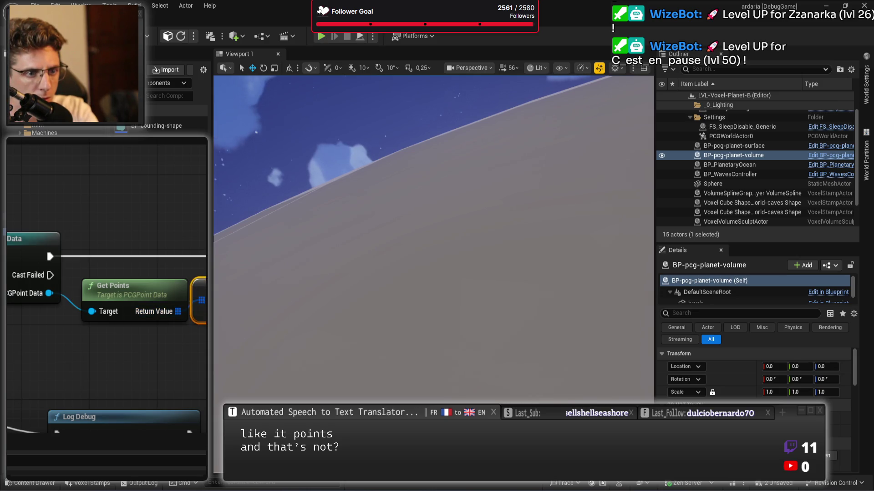
drag(337, 208, 177, 199)
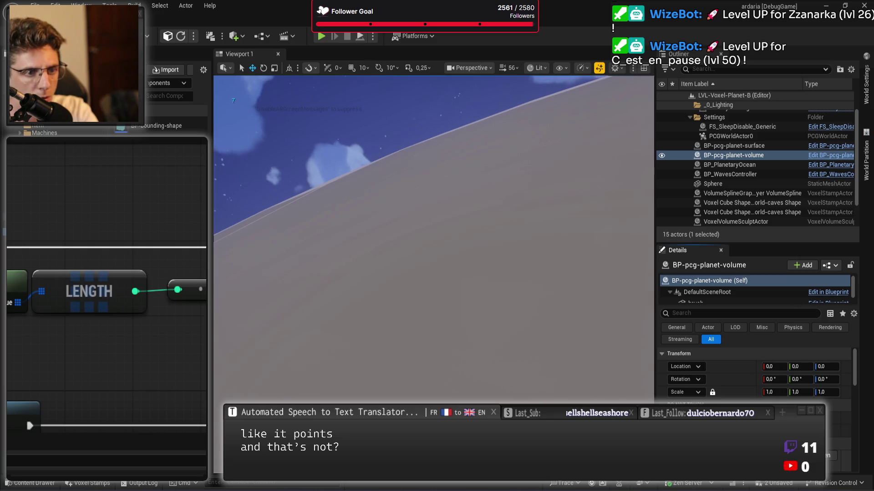
mouse_move(18, 305)
mouse_down()
mouse_move(55, 237)
mouse_move(82, 223)
mouse_move(197, 275)
mouse_move(137, 319)
mouse_move(114, 296)
mouse_move(152, 383)
mouse_move(66, 357)
mouse_up()
click(164, 281)
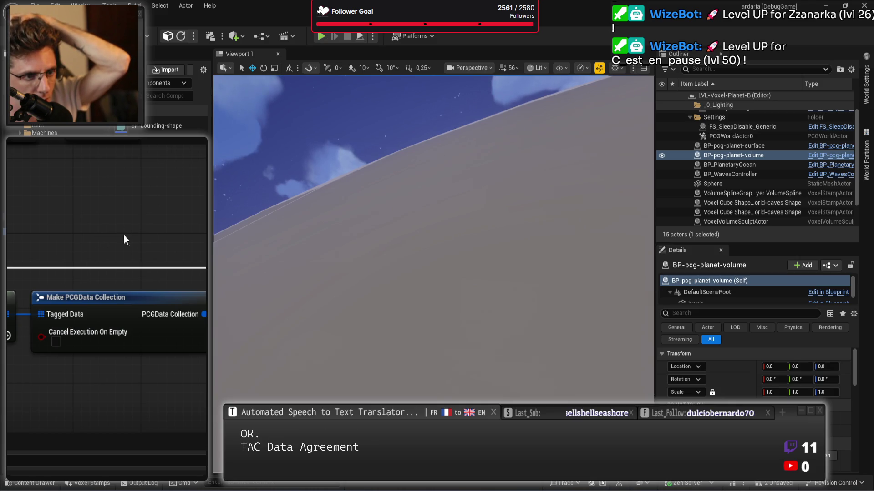
scroll(121, 220, down, 3)
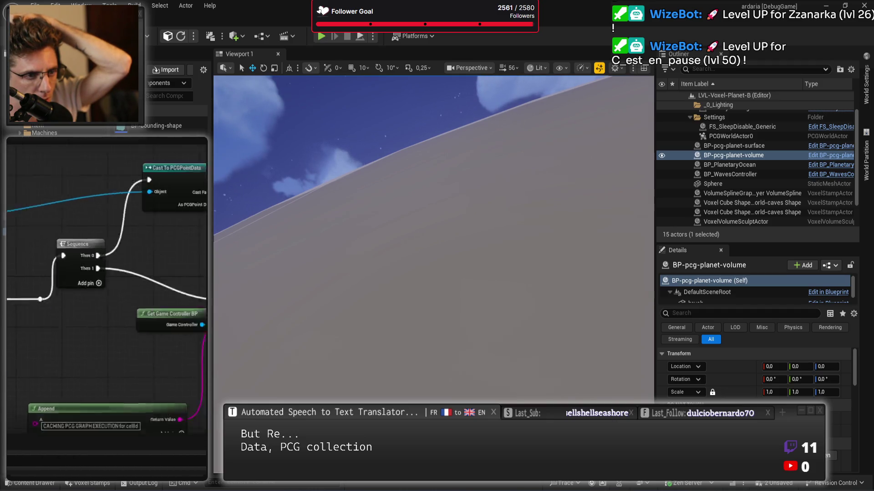
scroll(150, 348, up, 4)
scroll(132, 357, down, 3)
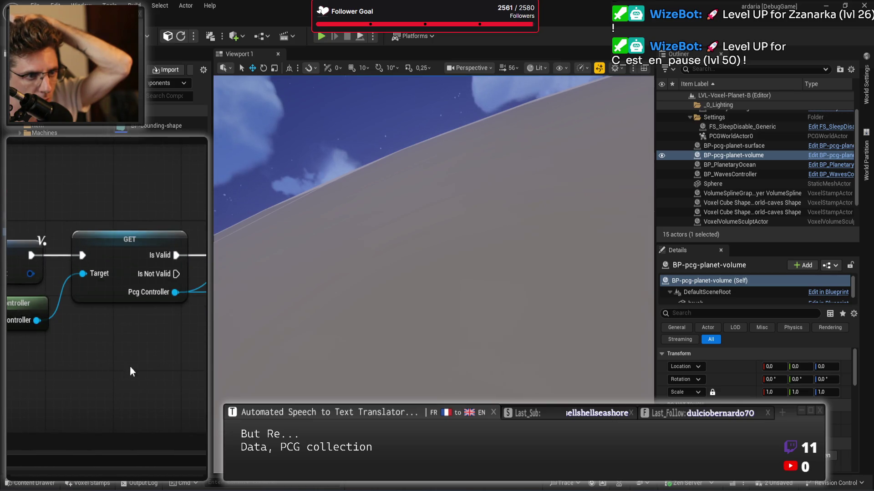
scroll(69, 320, up, 4)
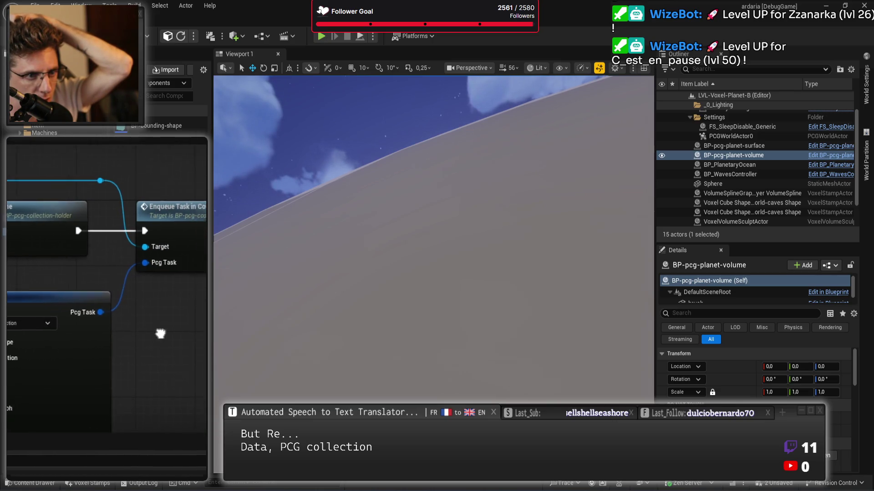
double_click(173, 225)
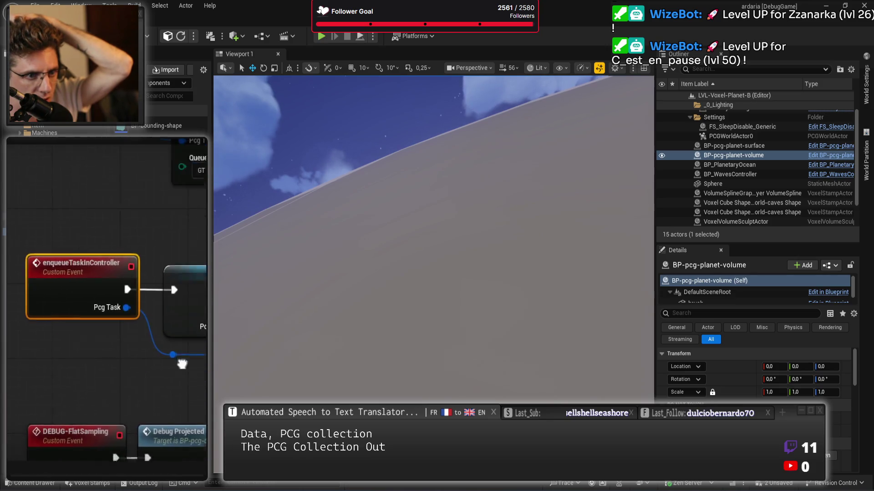
click(151, 275)
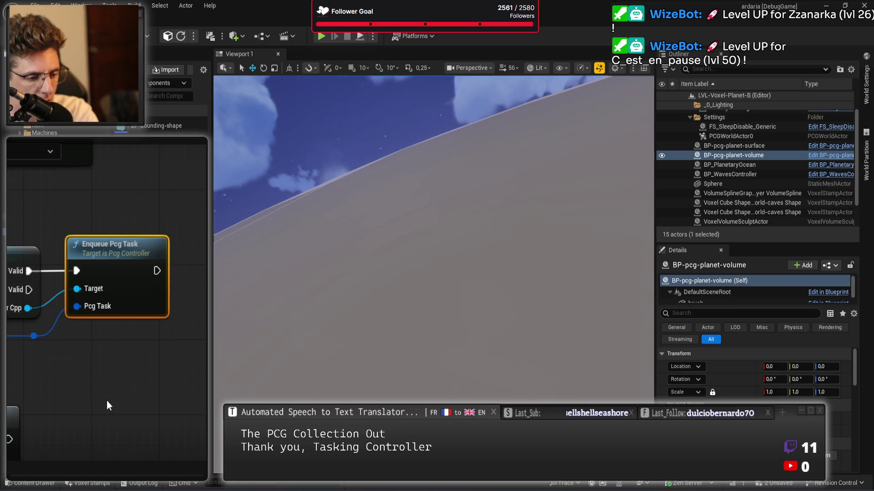
key(F9)
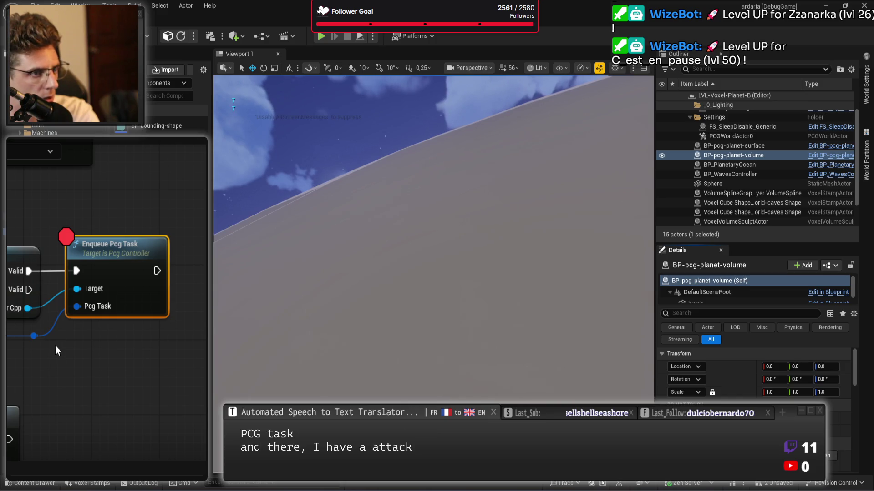
scroll(107, 266, down, 3)
scroll(199, 188, up, 2)
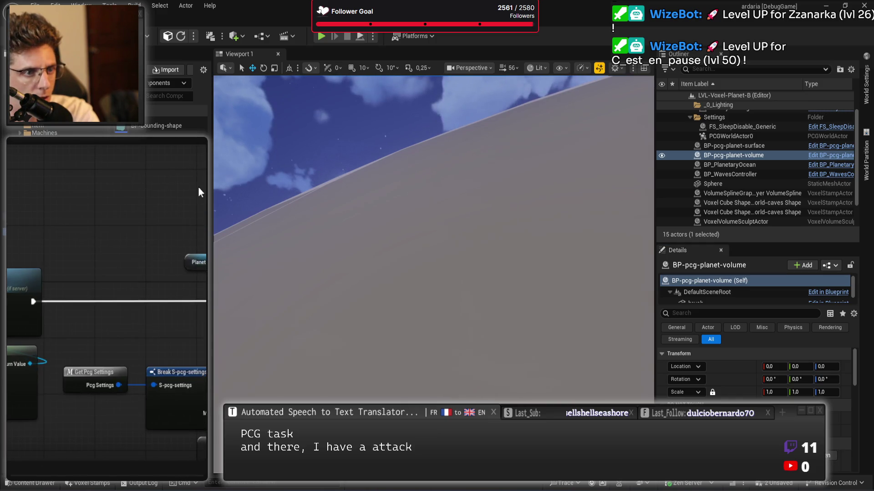
scroll(107, 300, up, 2)
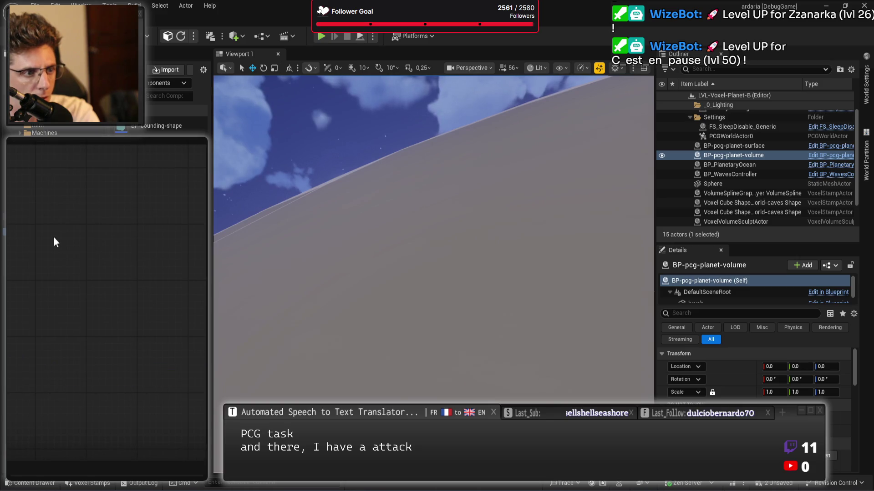
scroll(107, 301, up, 3)
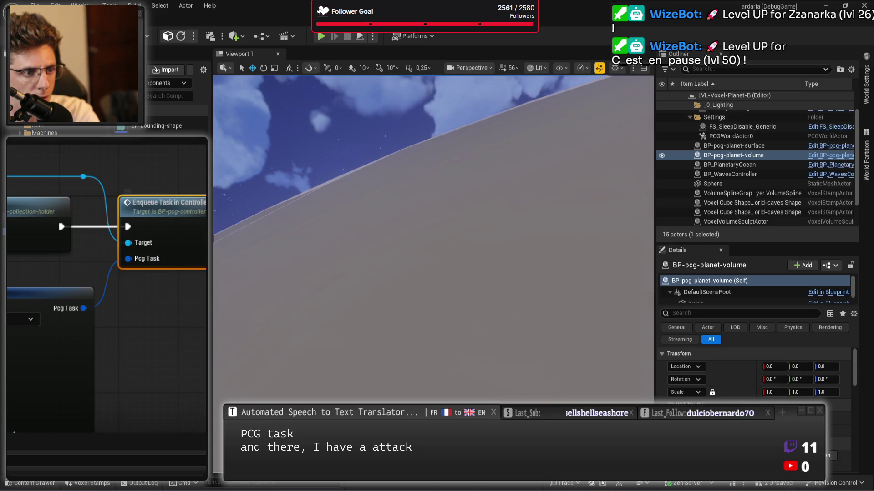
scroll(106, 303, down, 5)
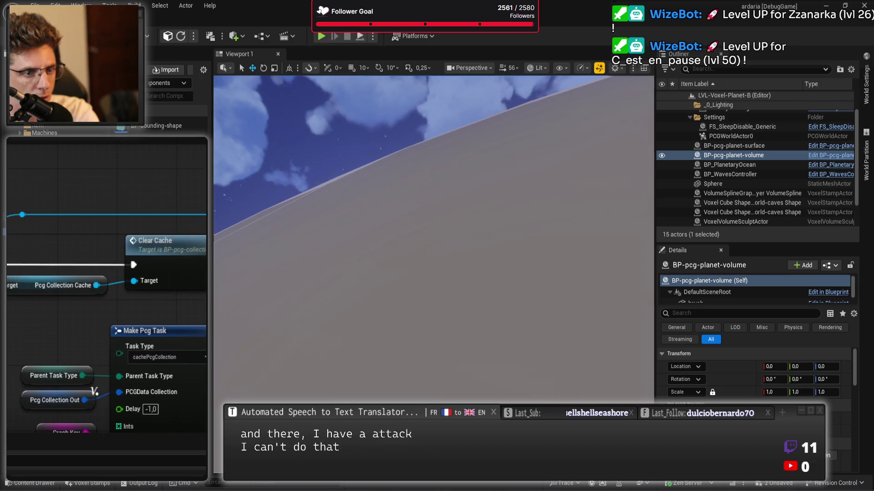
drag(201, 410, 171, 329)
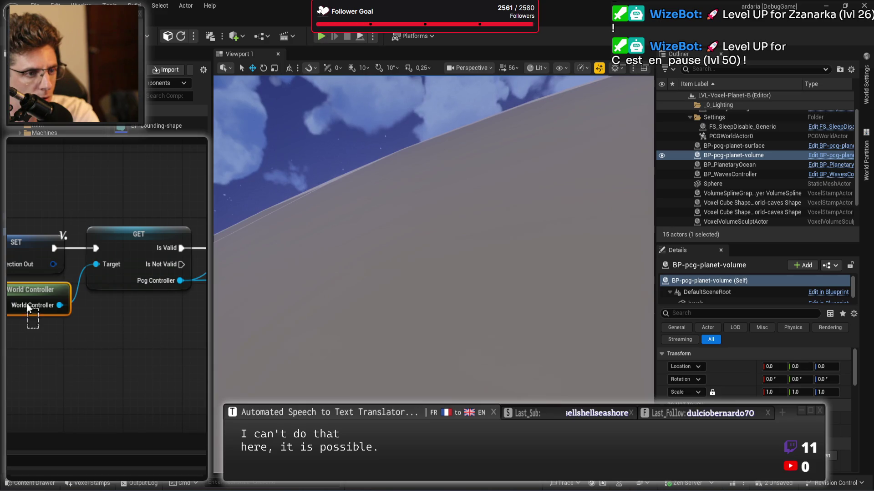
mouse_move(146, 224)
mouse_down()
mouse_move(159, 362)
mouse_move(117, 321)
mouse_move(106, 328)
mouse_up()
scroll(70, 211, down, 3)
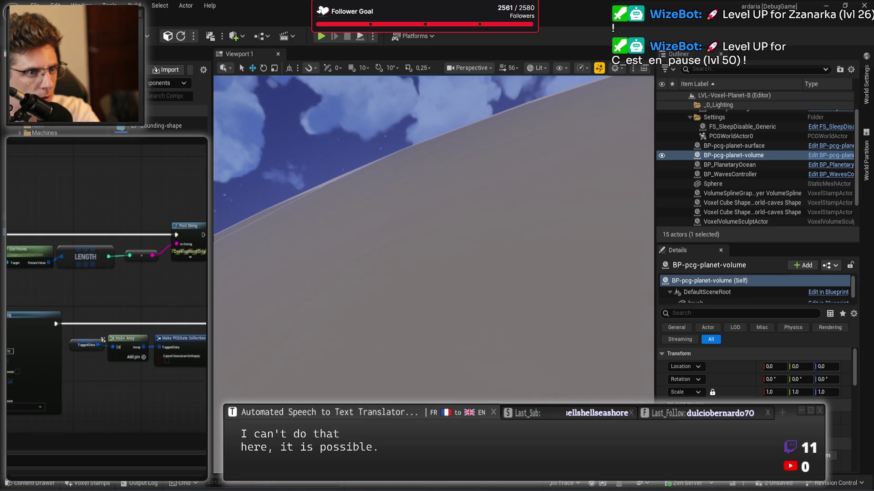
key(alt+p)
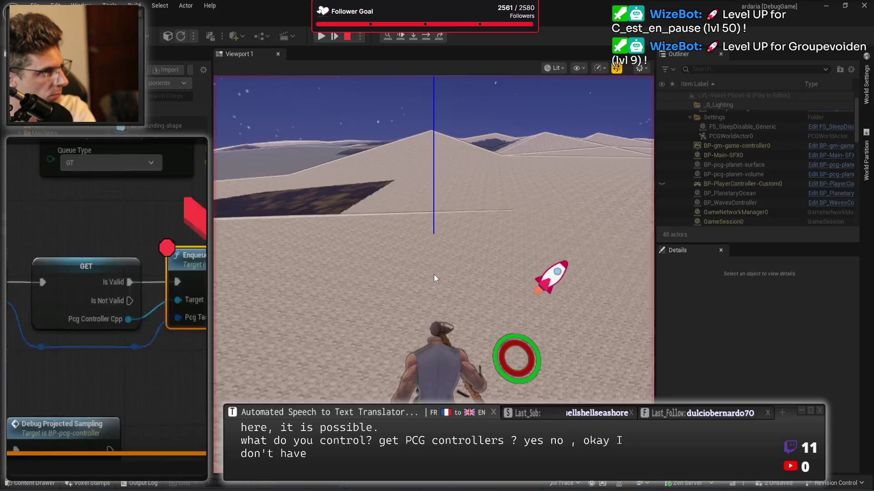
At the Enqueue Pcg Task breakpoint, expand the Tagged Data item [0] and its inner Data
mouse_move(91, 321)
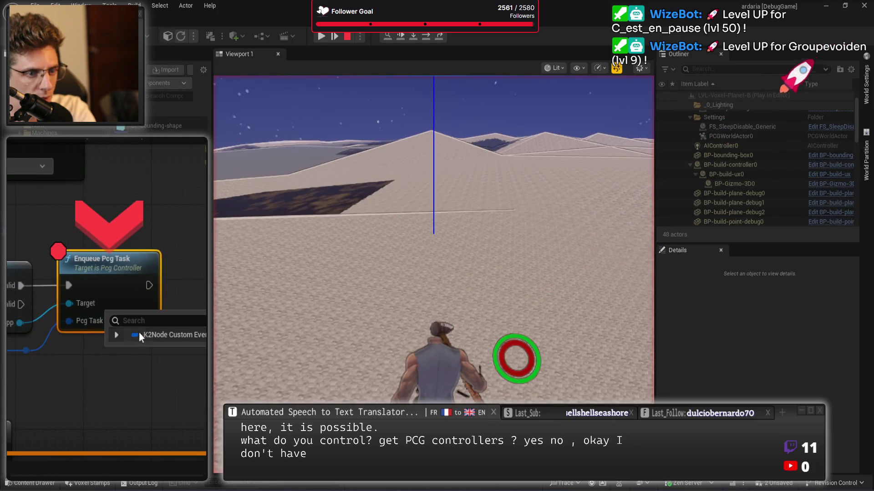
click(117, 335)
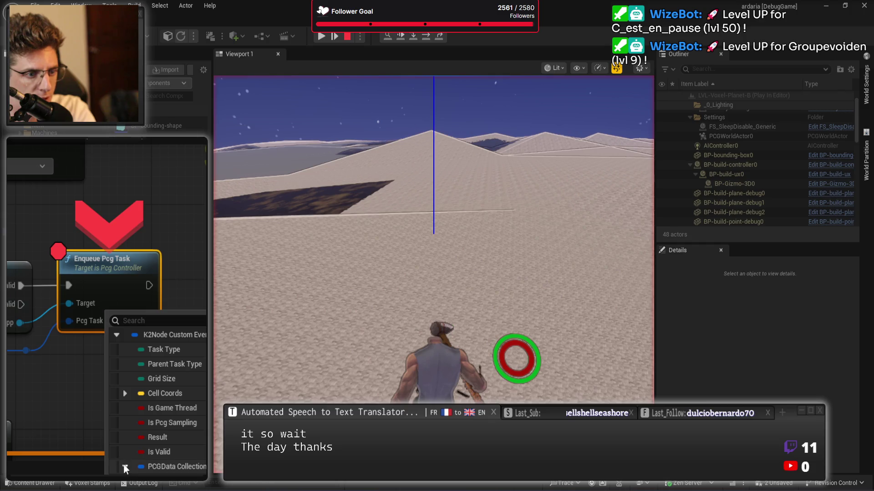
scroll(136, 460, down, 3)
click(134, 407)
click(143, 422)
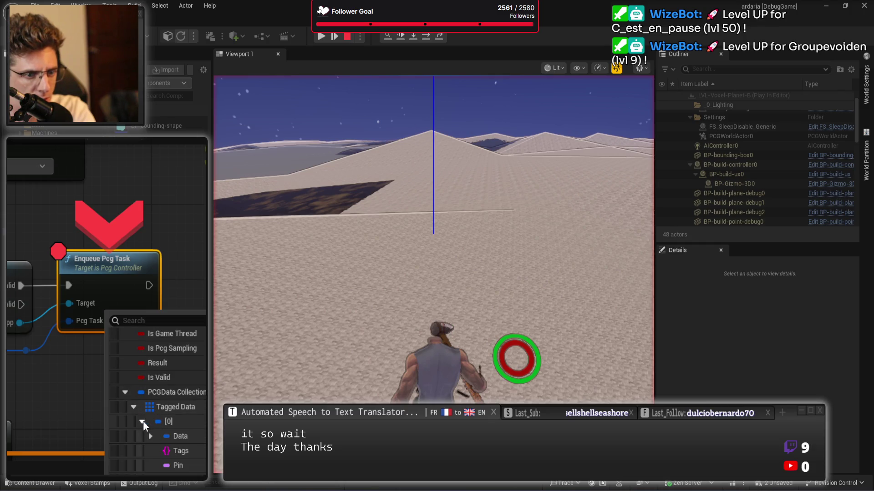
scroll(173, 432, down, 2)
click(160, 414)
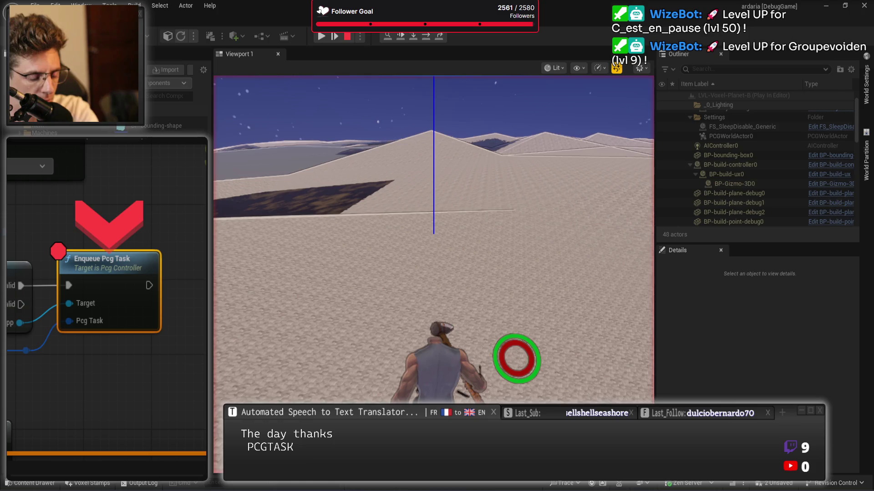
Clear the Enqueue Pcg Task breakpoint, resume execution, and stop playing
key(F9)
key(F8)
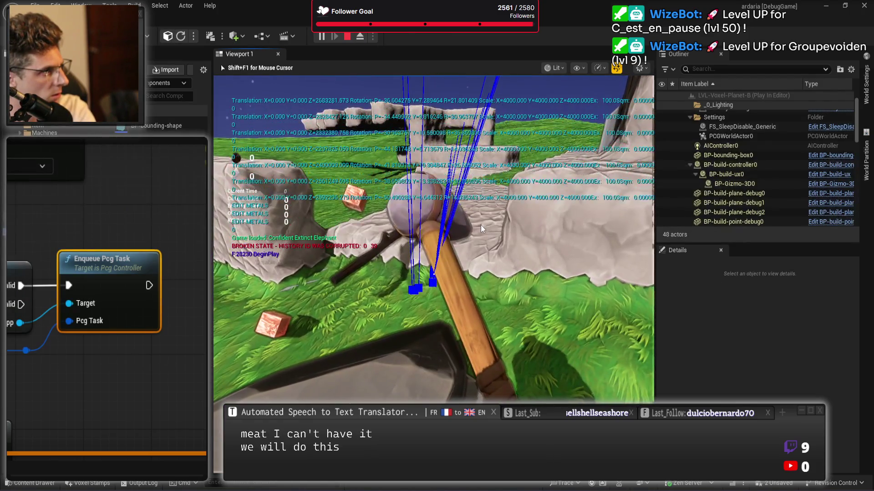
key(Escape)
Move the Print String node further right past the GET before Enqueue Pcg Task
drag(181, 269, 175, 248)
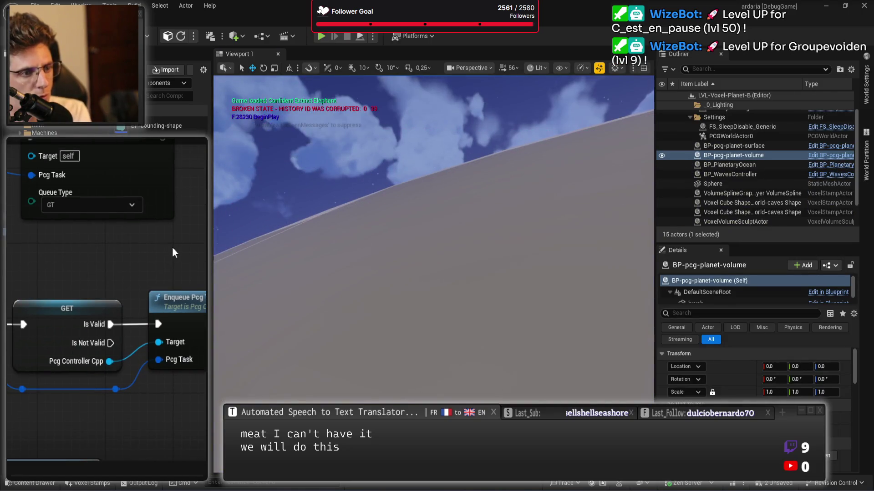
scroll(182, 189, down, 3)
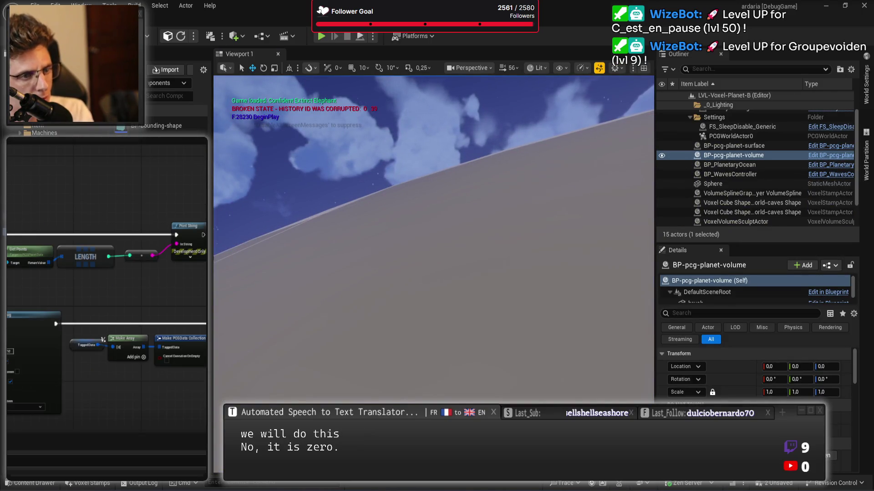
scroll(176, 255, up, 3)
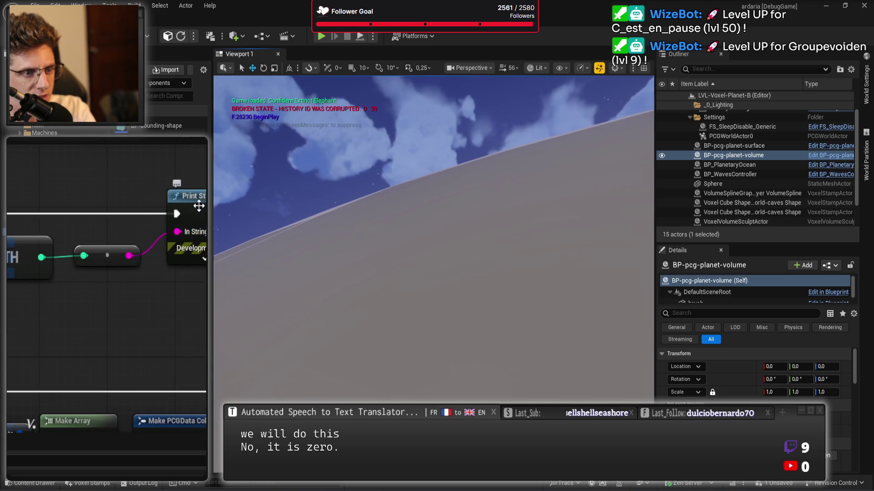
drag(199, 206, 246, 207)
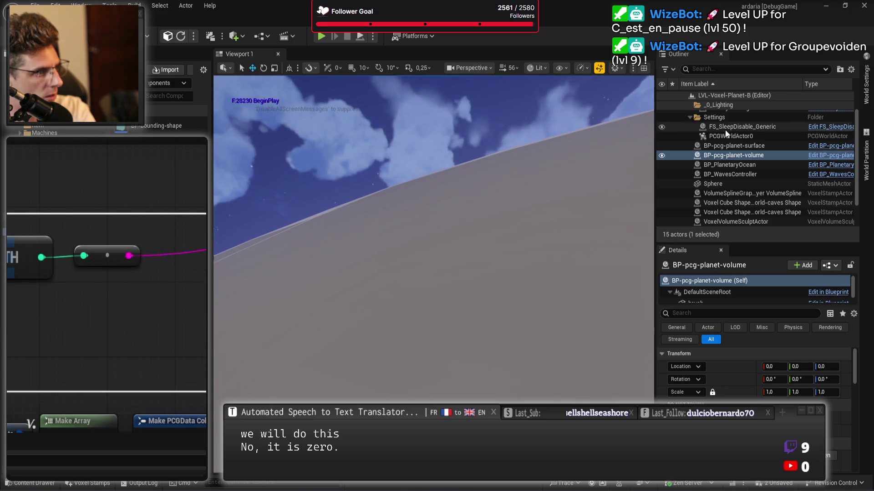
Delete the two BP-pcg-planet actors from the Outliner and save the map
click(746, 148)
key(Delete)
click(749, 148)
key(Delete)
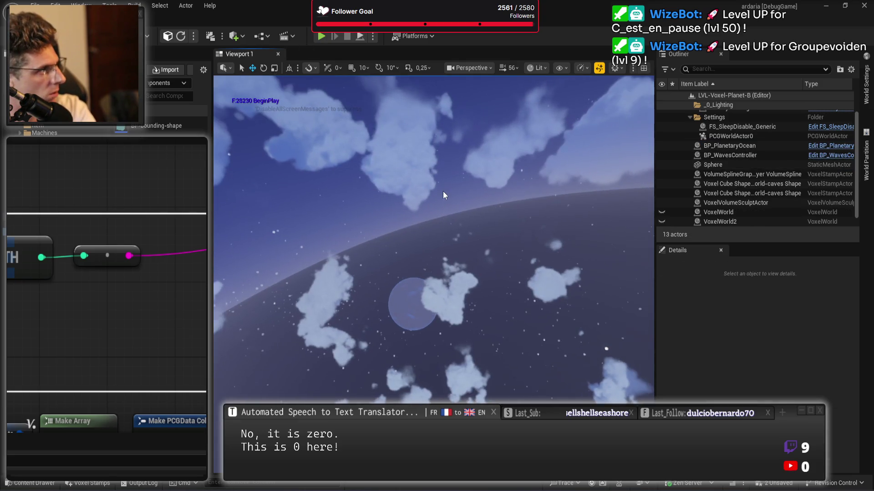
key(ctrl+s)
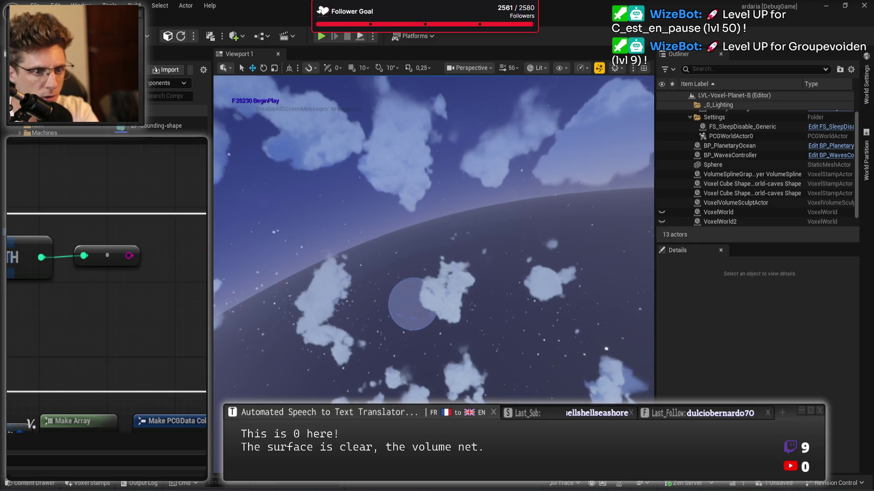
Undo twice to restore the magenta string wire and its Append node, then review the graph
key(ctrl+z)
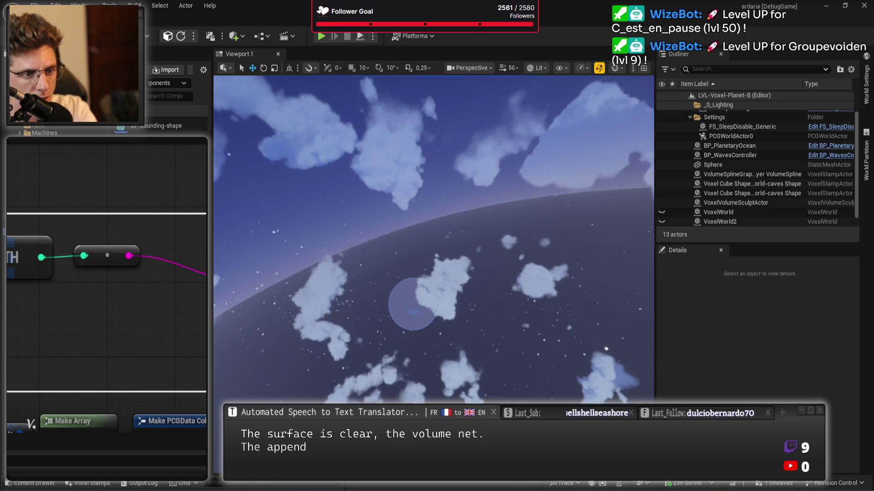
key(ctrl+z)
scroll(64, 214, down, 3)
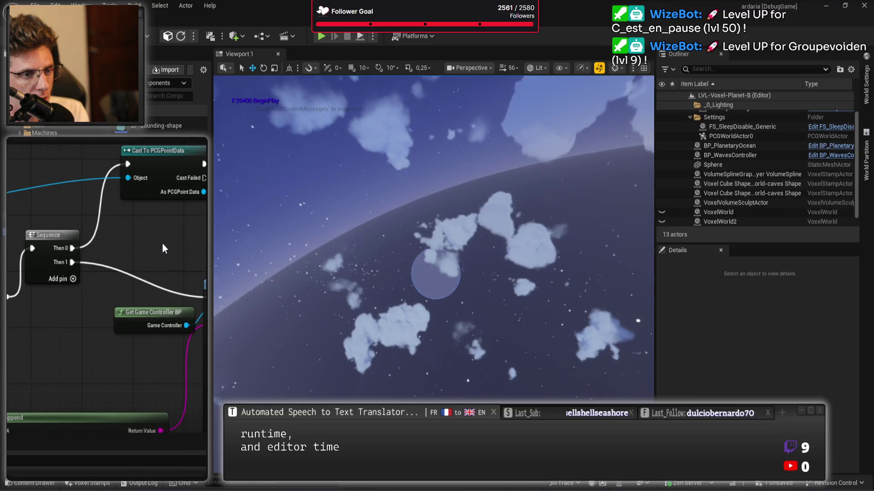
mouse_move(133, 248)
mouse_down()
mouse_move(158, 193)
mouse_move(203, 197)
mouse_up()
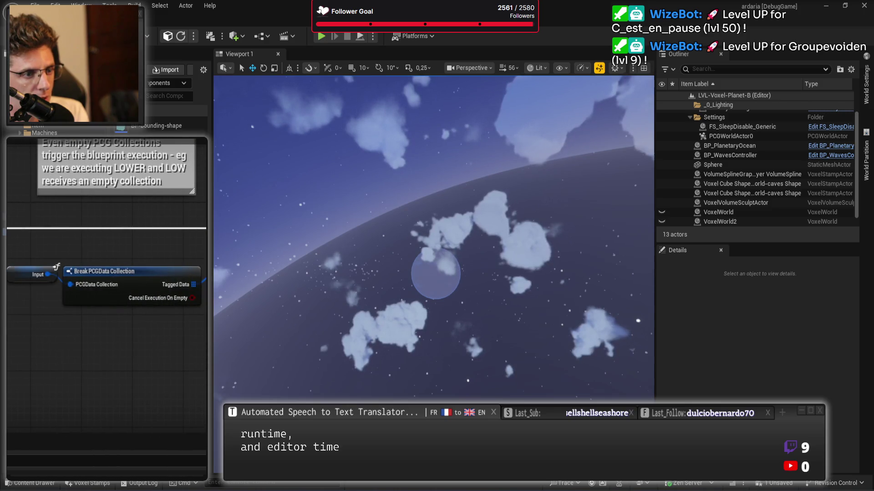
drag(58, 351, 22, 228)
drag(191, 228, 170, 280)
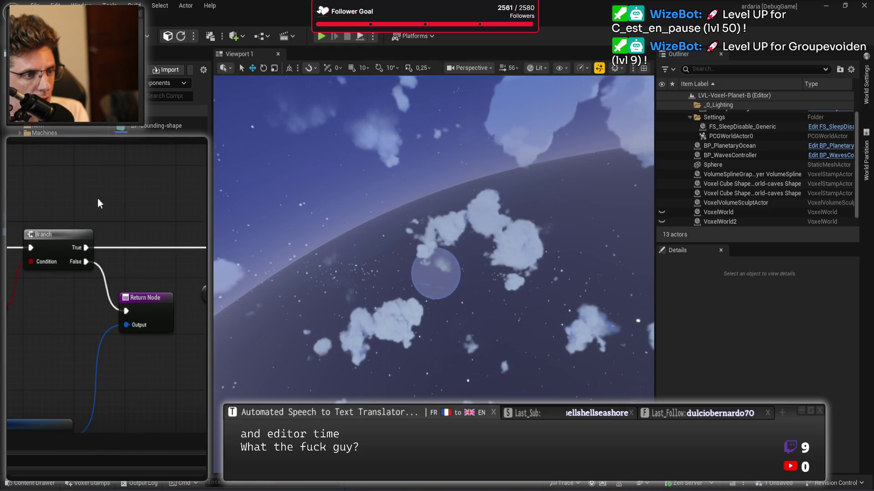
mouse_move(167, 222)
mouse_down()
mouse_move(118, 310)
mouse_move(18, 327)
mouse_up()
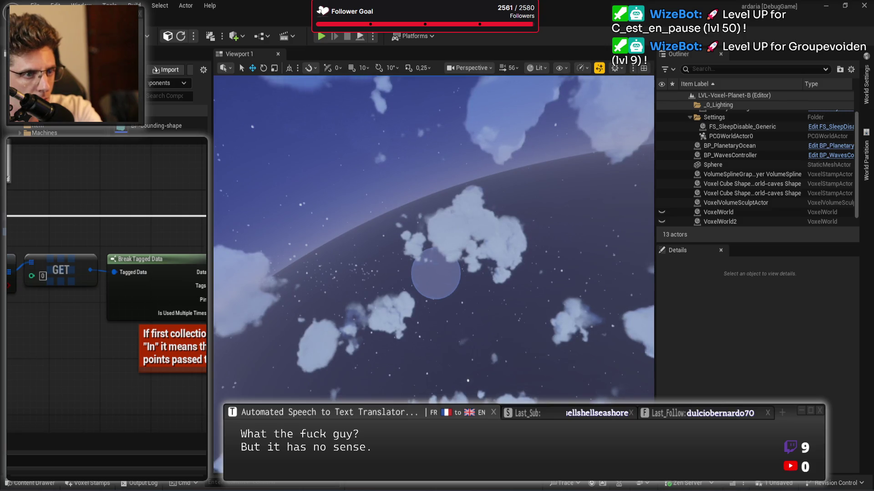
Play the level and, at the Branch breakpoint, expand the Input's Tagged Data items [0] and [1]
key(alt+p)
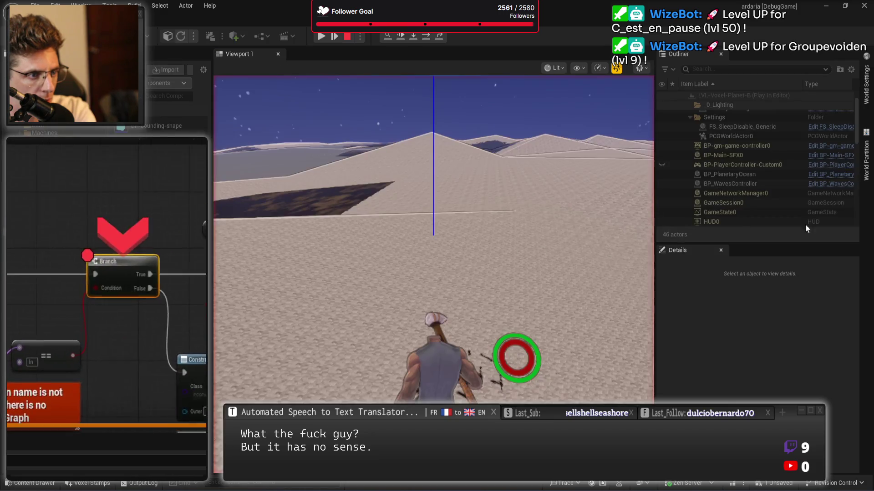
mouse_move(42, 249)
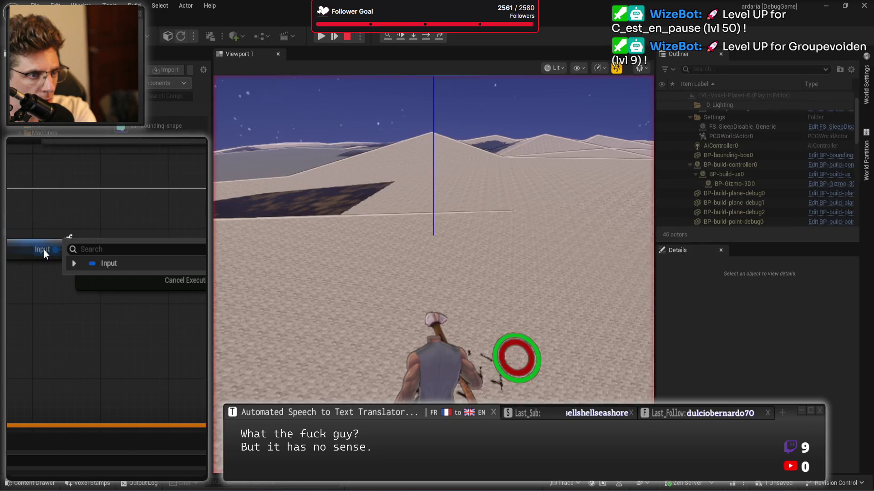
click(74, 263)
click(83, 280)
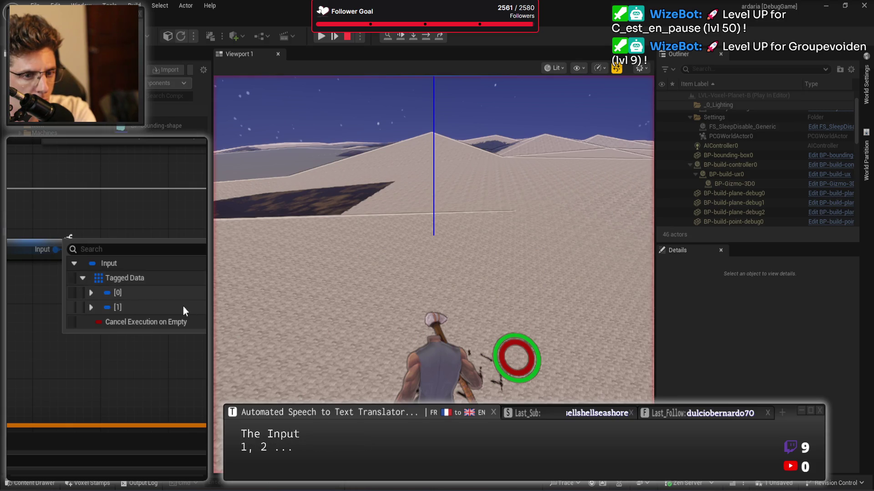
click(91, 307)
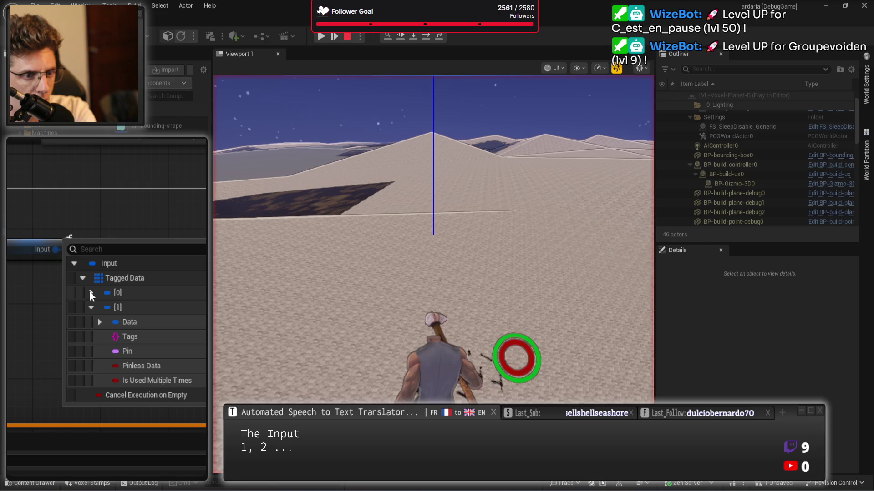
click(91, 293)
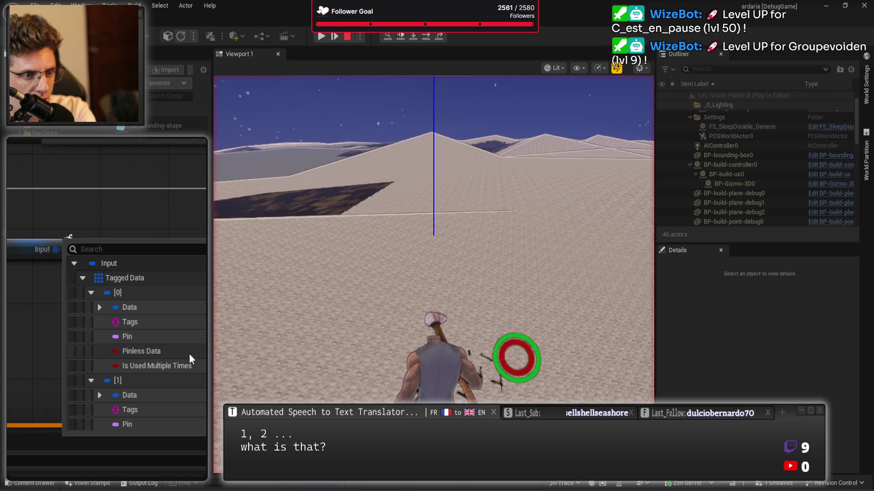
click(28, 346)
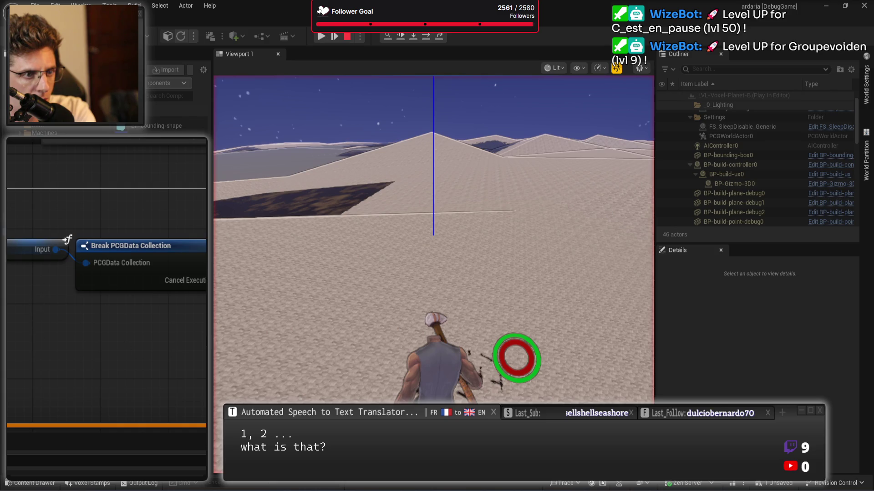